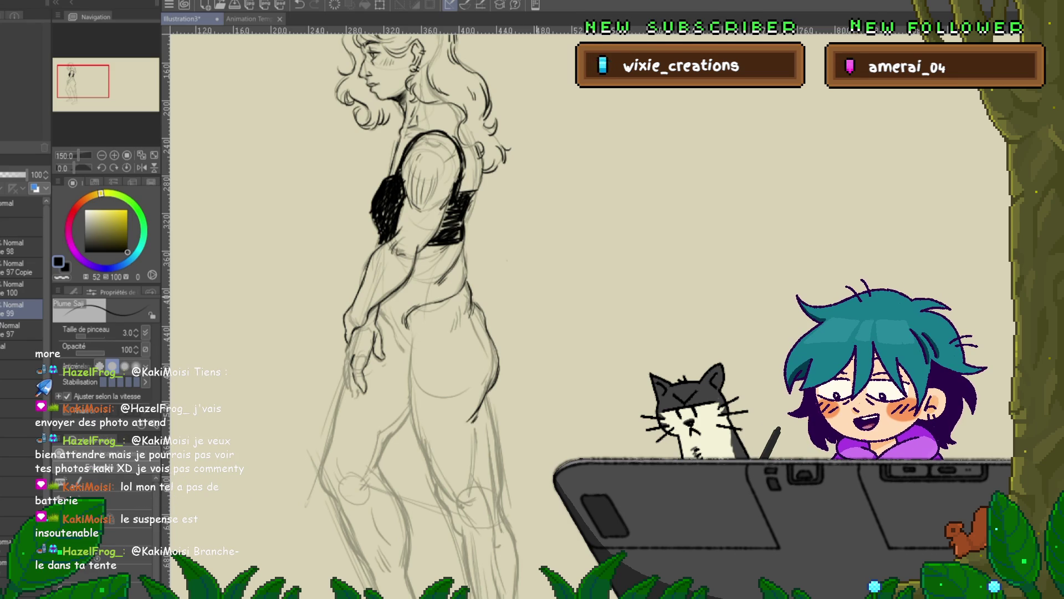
Pan along the hatched profile figure from head down to legs and feet, then back to the torso
{"action": "scroll", "coordinate": [422, 310], "scroll_direction": "down", "scroll_amount": 5}
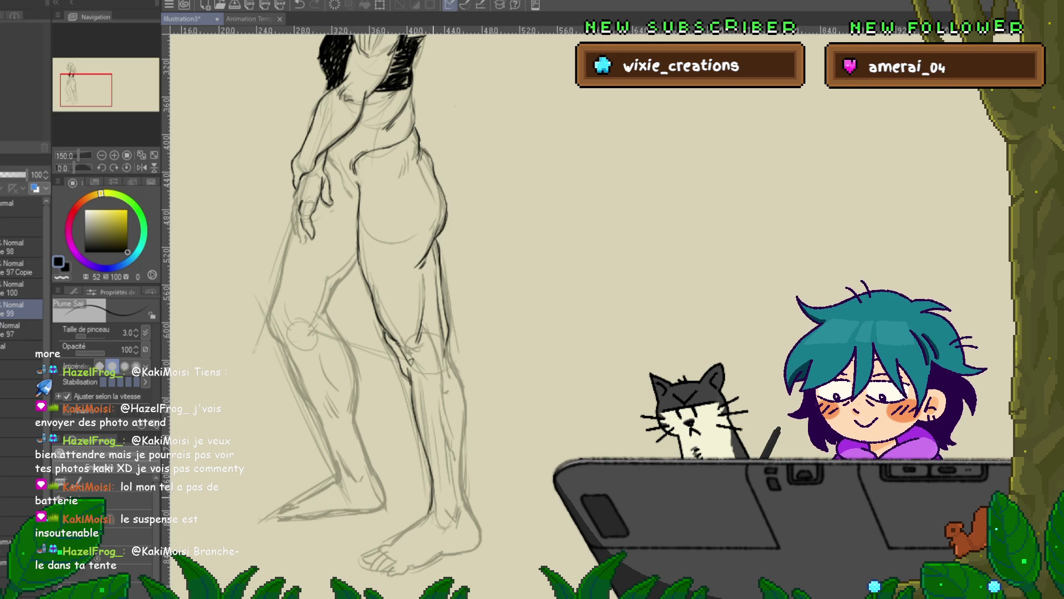
{"action": "left_click_drag", "start_coordinate": [388, 249], "coordinate": [424, 463]}
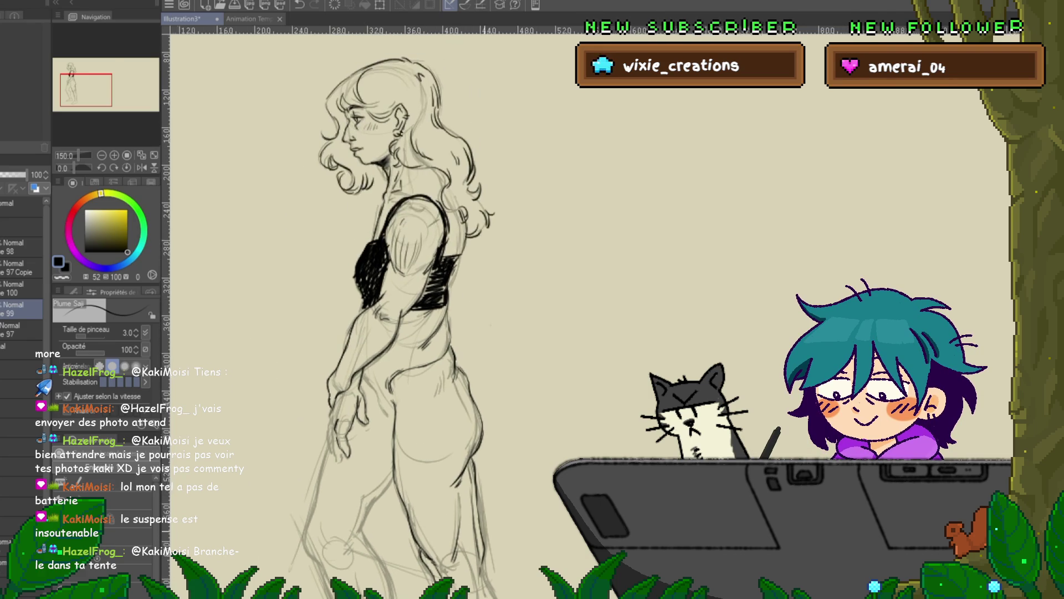
{"action": "left_click_drag", "start_coordinate": [399, 388], "coordinate": [394, 277]}
{"action": "mouse_move", "coordinate": [399, 388]}
{"action": "left_mouse_down"}
{"action": "mouse_move", "coordinate": [394, 277]}
{"action": "mouse_move", "coordinate": [369, 245]}
{"action": "left_mouse_up"}
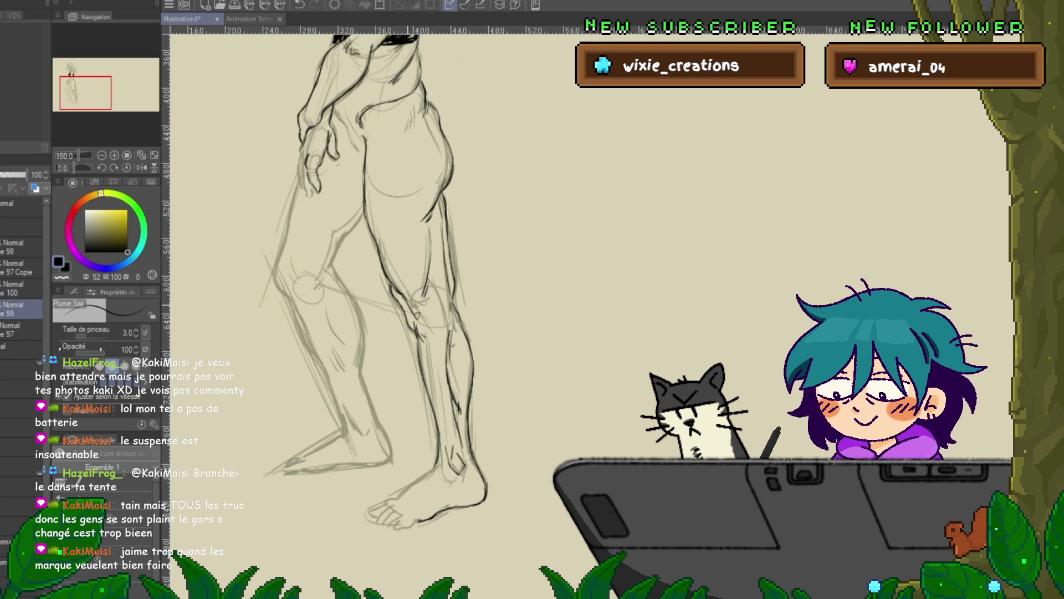
{"action": "left_click_drag", "start_coordinate": [388, 277], "coordinate": [413, 319]}
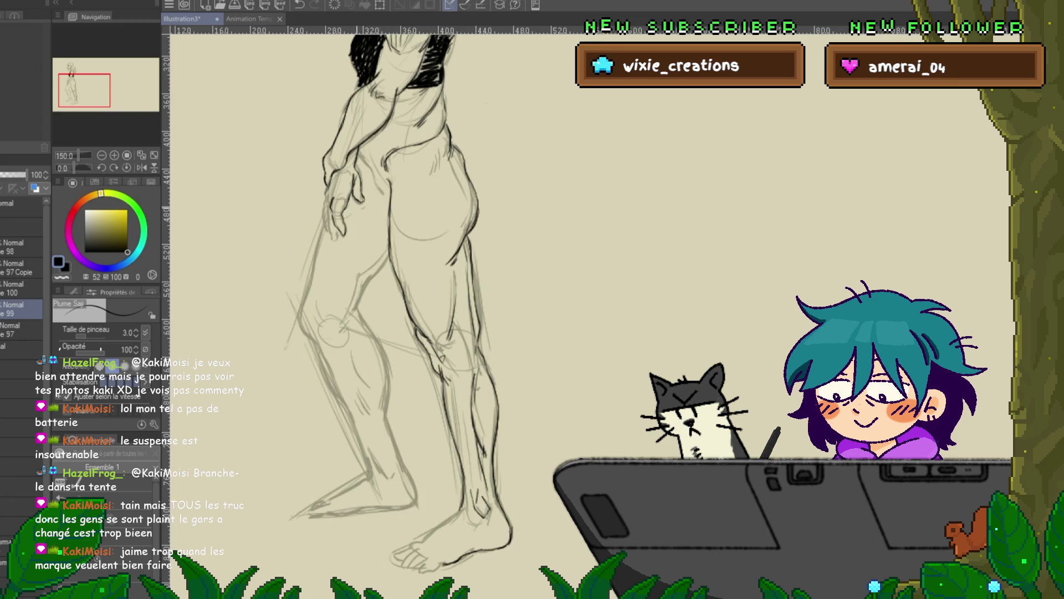
{"action": "left_click_drag", "start_coordinate": [389, 277], "coordinate": [408, 349]}
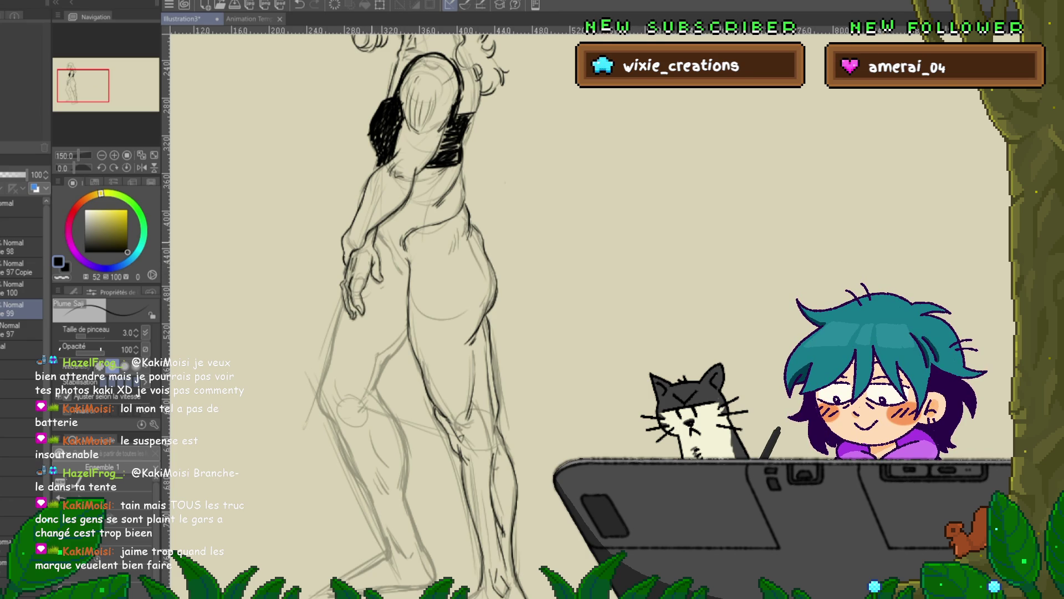
Zoom out to see the whole figure and nudge the view to frame the sketch
{"action": "scroll", "coordinate": [427, 310], "scroll_direction": "down", "scroll_amount": 3}
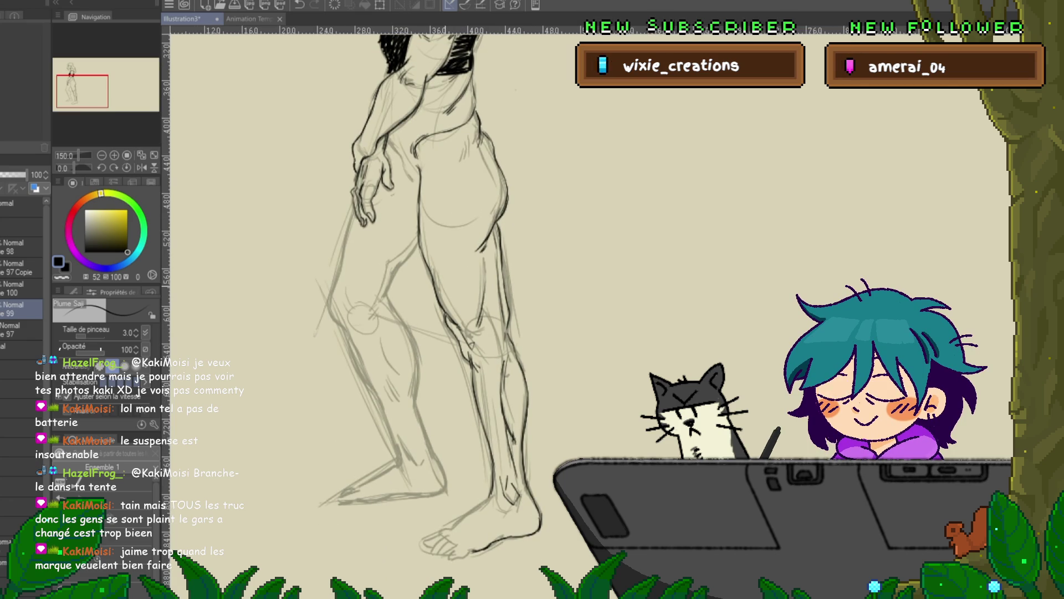
{"action": "key", "text": "ctrl+alt+0"}
{"action": "scroll", "coordinate": [427, 277], "scroll_direction": "up", "scroll_amount": 2}
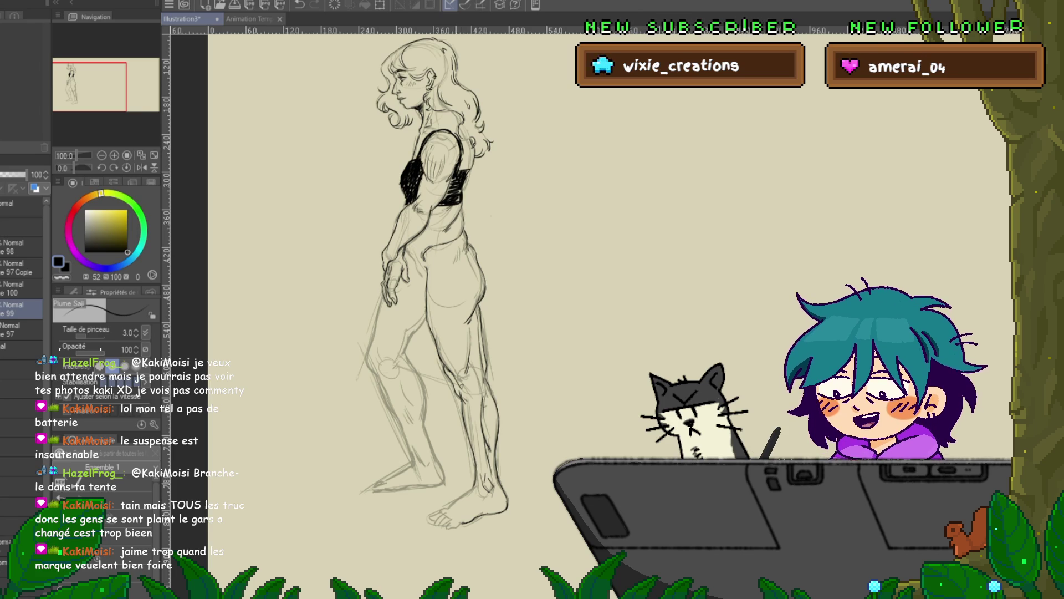
{"action": "left_click_drag", "start_coordinate": [555, 277], "coordinate": [537, 270]}
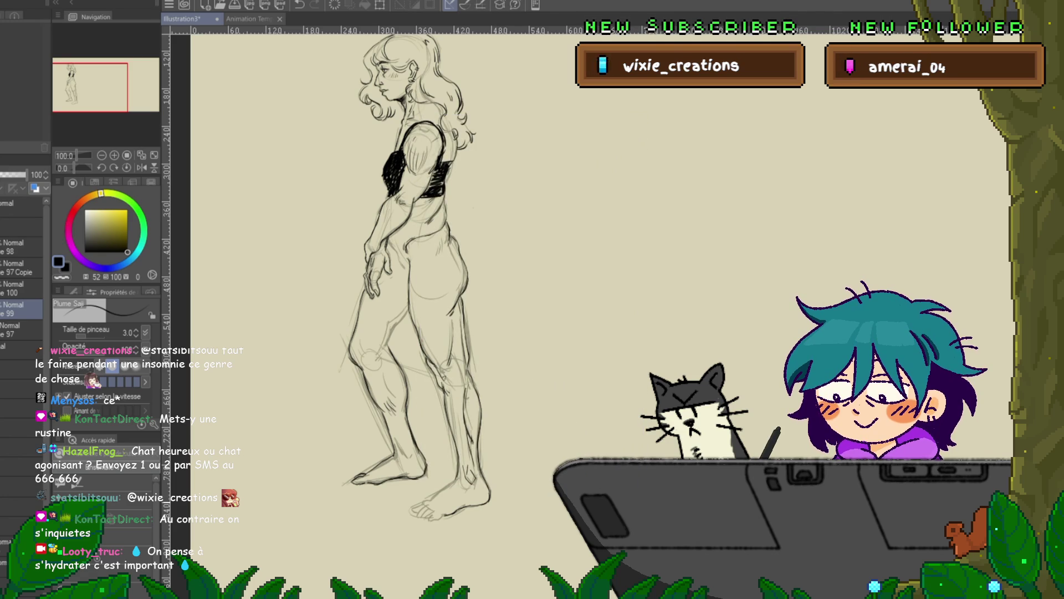
{"action": "scroll", "coordinate": [421, 277], "scroll_direction": "down", "scroll_amount": 2}
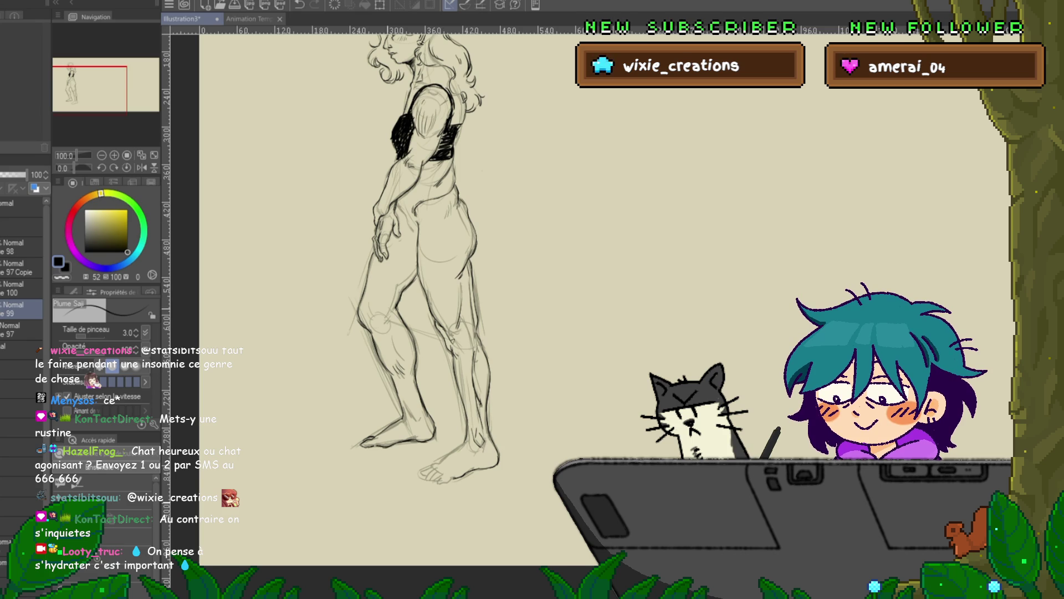
{"action": "left_click_drag", "start_coordinate": [388, 277], "coordinate": [371, 255]}
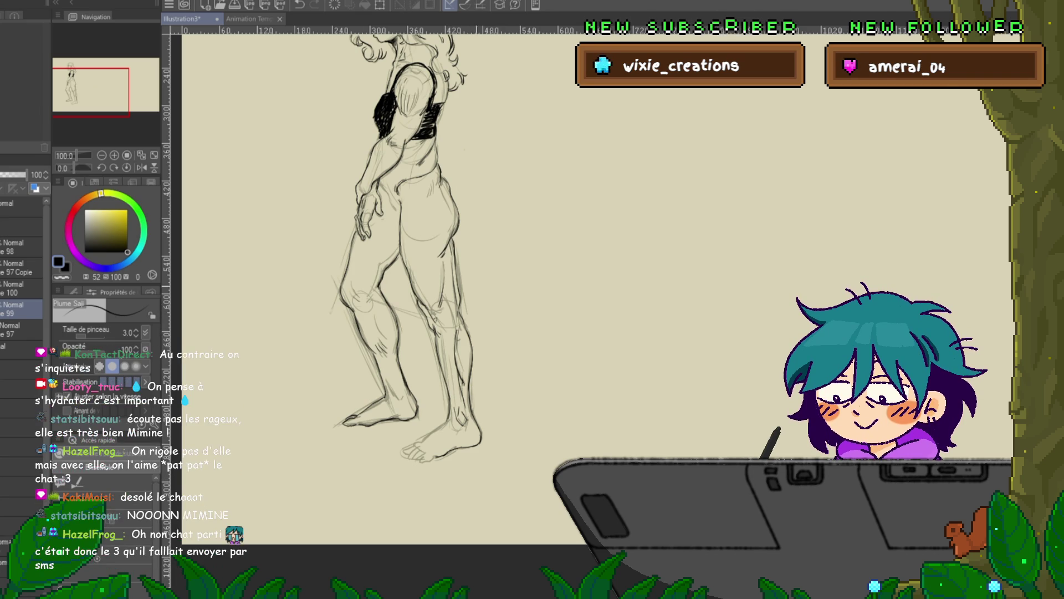
{"action": "scroll", "coordinate": [404, 277], "scroll_direction": "up", "scroll_amount": 3}
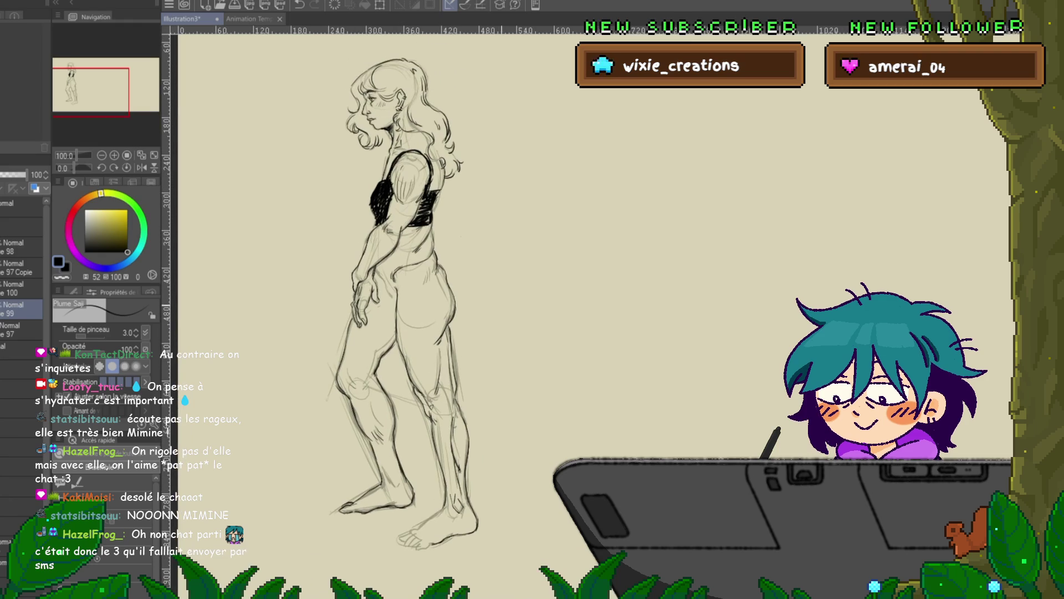
Make layer 100 in the Layer palette the active drawing layer
{"action": "left_click", "coordinate": [22, 288]}
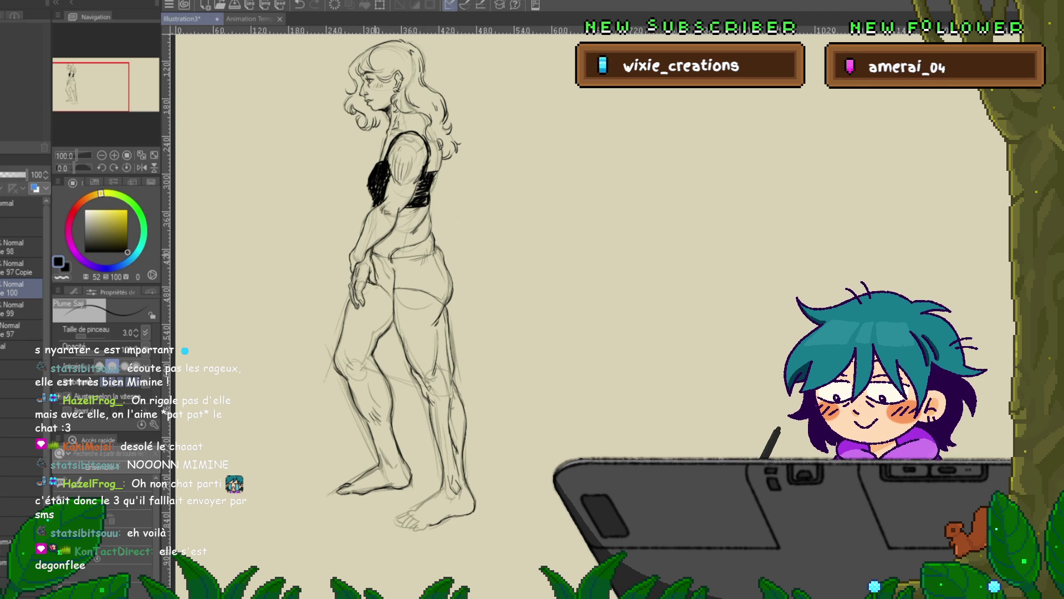
Hatch dense black strokes over the shorts' hip and right side, then select the pale sketch layer
{"action": "left_click_drag", "start_coordinate": [388, 259], "coordinate": [393, 291]}
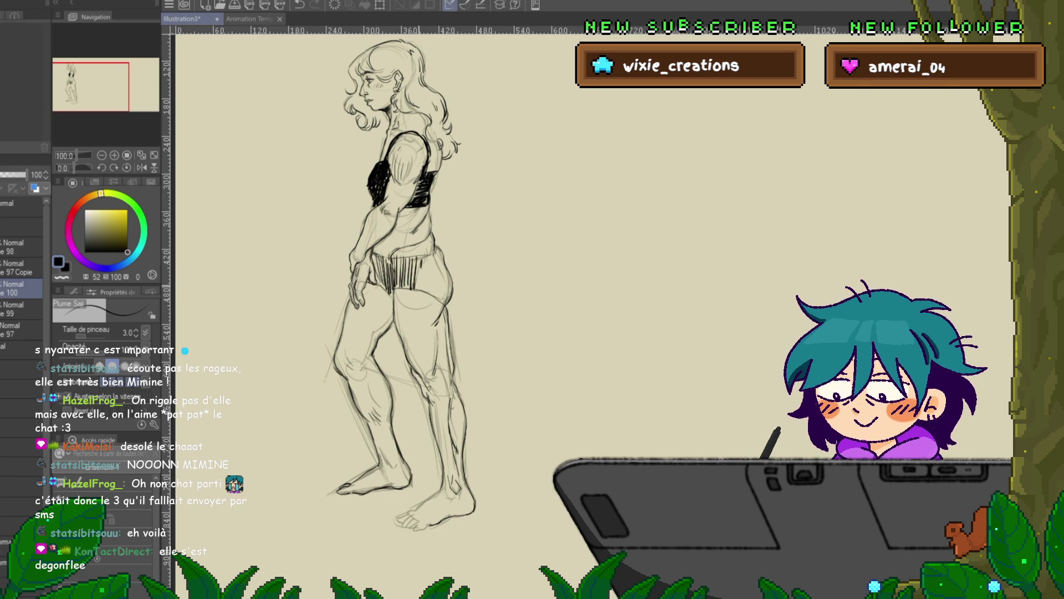
{"action": "left_click_drag", "start_coordinate": [435, 260], "coordinate": [446, 295]}
{"action": "left_click_drag", "start_coordinate": [444, 275], "coordinate": [448, 299]}
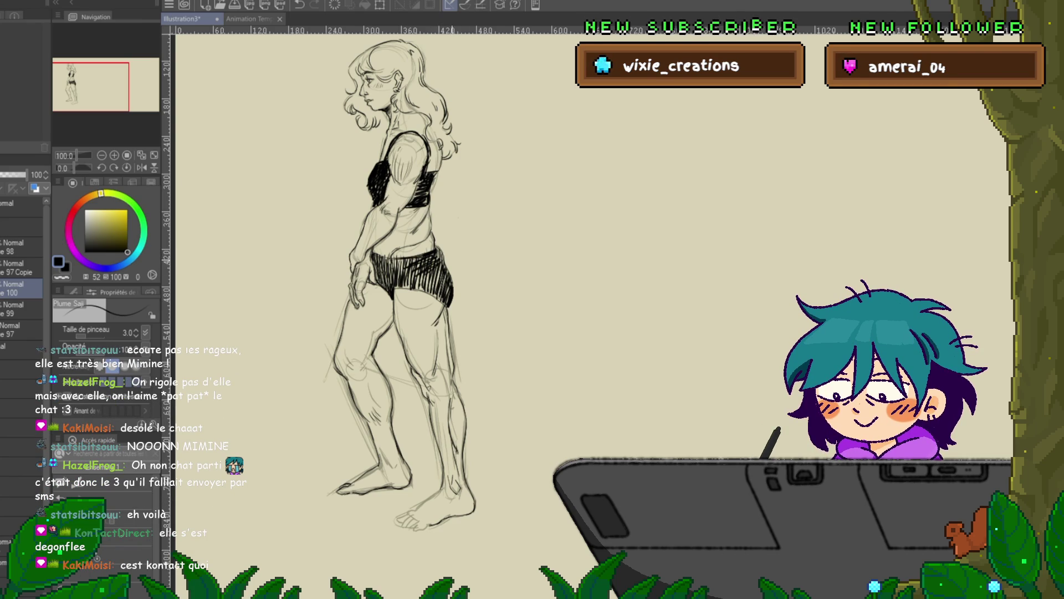
{"action": "left_click", "coordinate": [22, 308]}
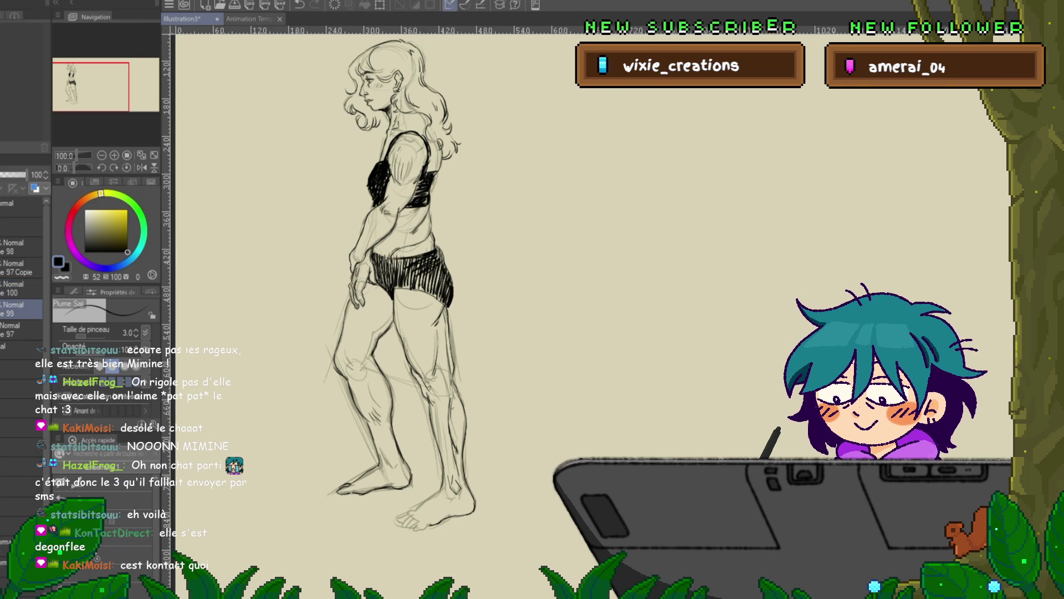
{"action": "left_click_drag", "start_coordinate": [399, 277], "coordinate": [382, 253]}
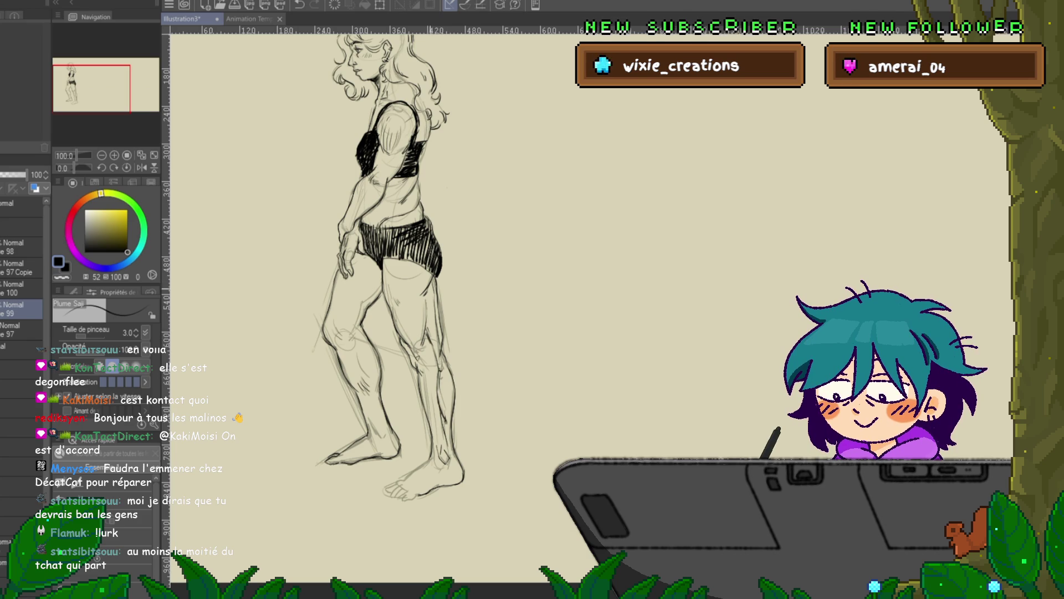
{"action": "scroll", "coordinate": [555, 304], "scroll_direction": "up", "scroll_amount": 3}
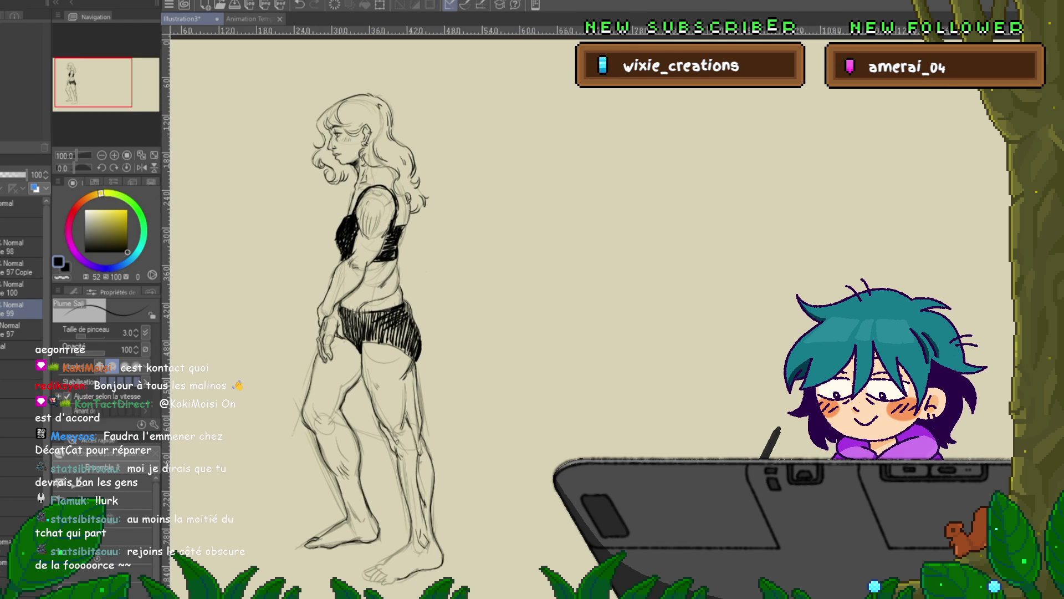
Set the ink layer to 70% opacity, select layer 97, and pan to open canvas beside the figure
{"action": "left_click", "coordinate": [21, 288]}
{"action": "left_click_drag", "start_coordinate": [26, 175], "coordinate": [12, 174]}
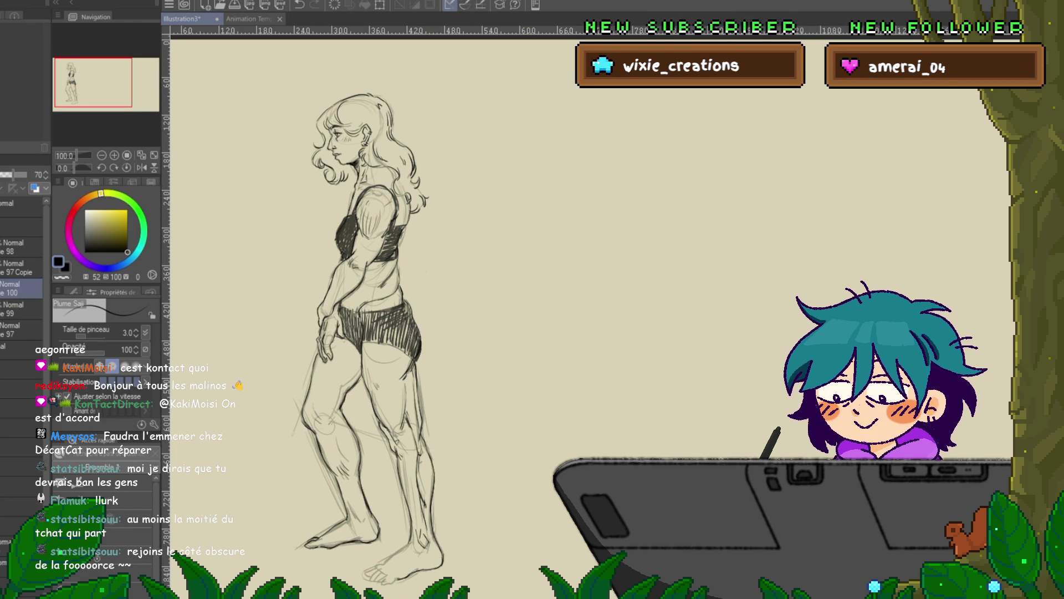
{"action": "left_click", "coordinate": [21, 329]}
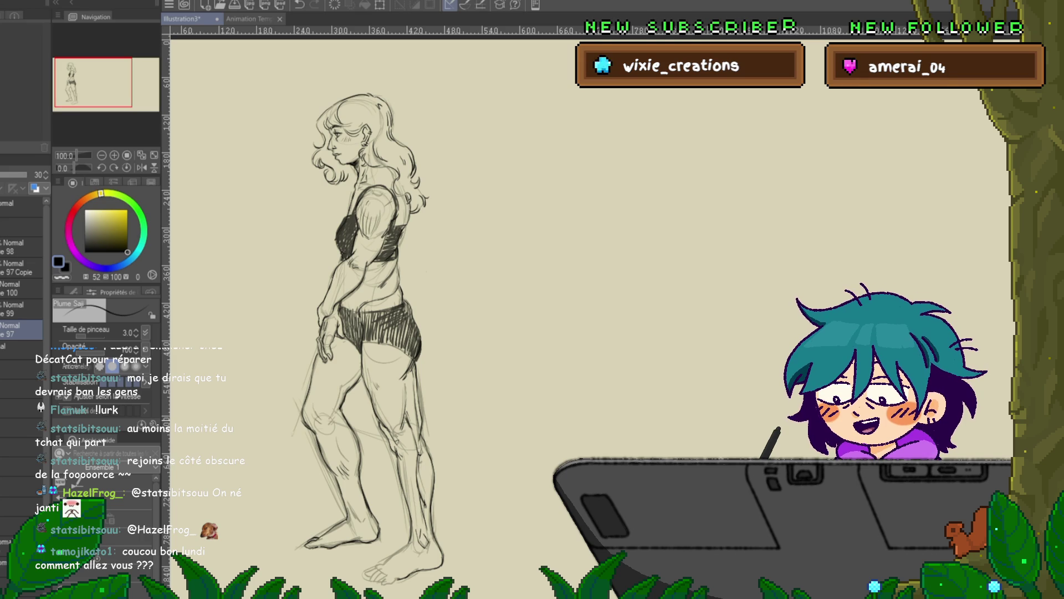
{"action": "mouse_move", "coordinate": [554, 277]}
{"action": "left_mouse_down"}
{"action": "mouse_move", "coordinate": [377, 261]}
{"action": "mouse_move", "coordinate": [457, 263]}
{"action": "left_mouse_up"}
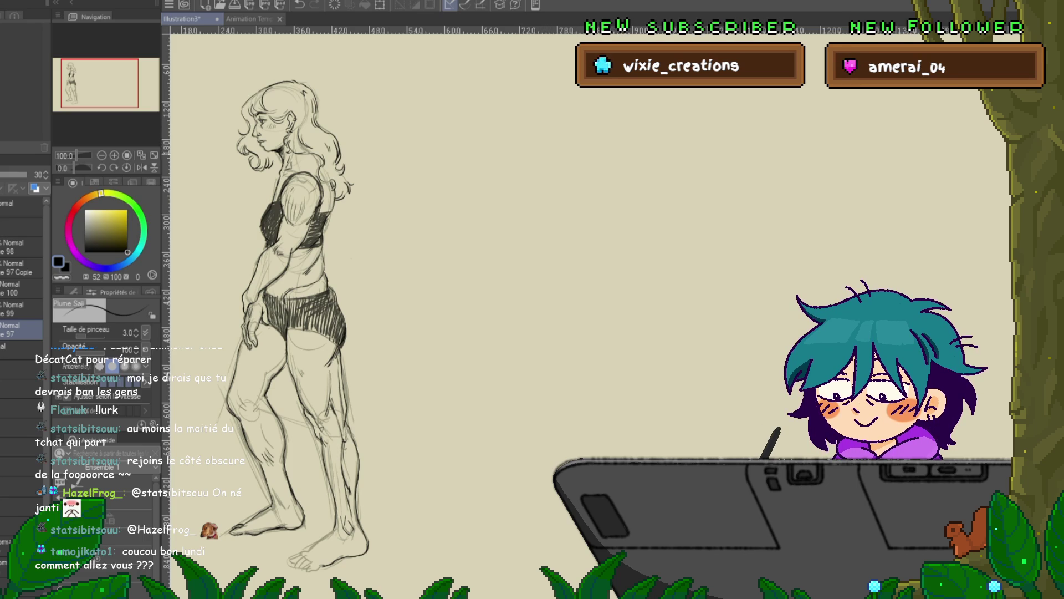
Sketch a second figure's head circle, jaw, neck and both shoulder lines
{"action": "mouse_move", "coordinate": [551, 92]}
{"action": "left_mouse_down"}
{"action": "mouse_move", "coordinate": [534, 95]}
{"action": "mouse_move", "coordinate": [569, 130]}
{"action": "left_mouse_up"}
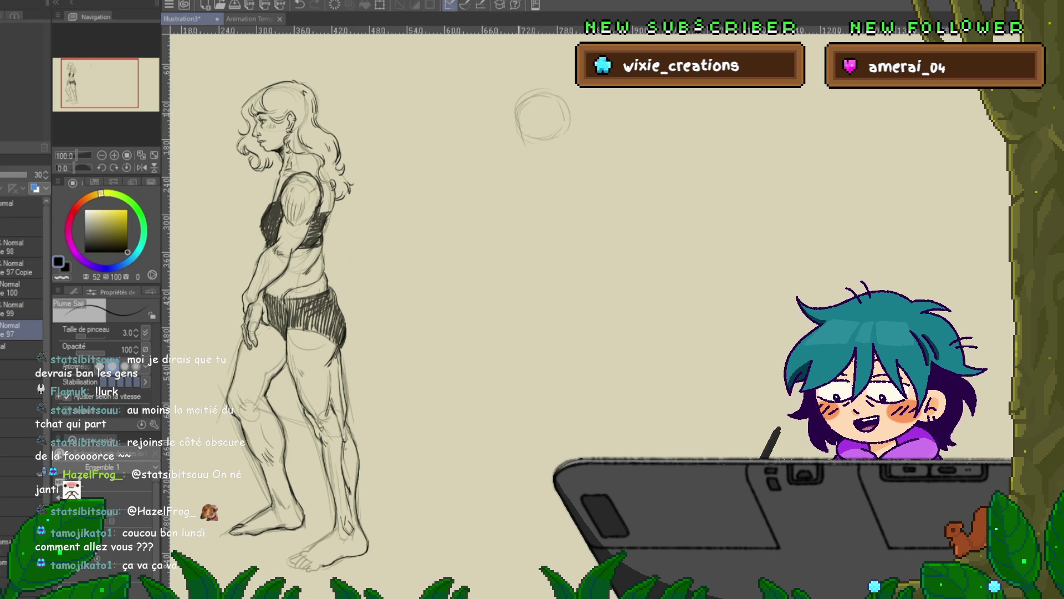
{"action": "left_click_drag", "start_coordinate": [523, 136], "coordinate": [533, 154]}
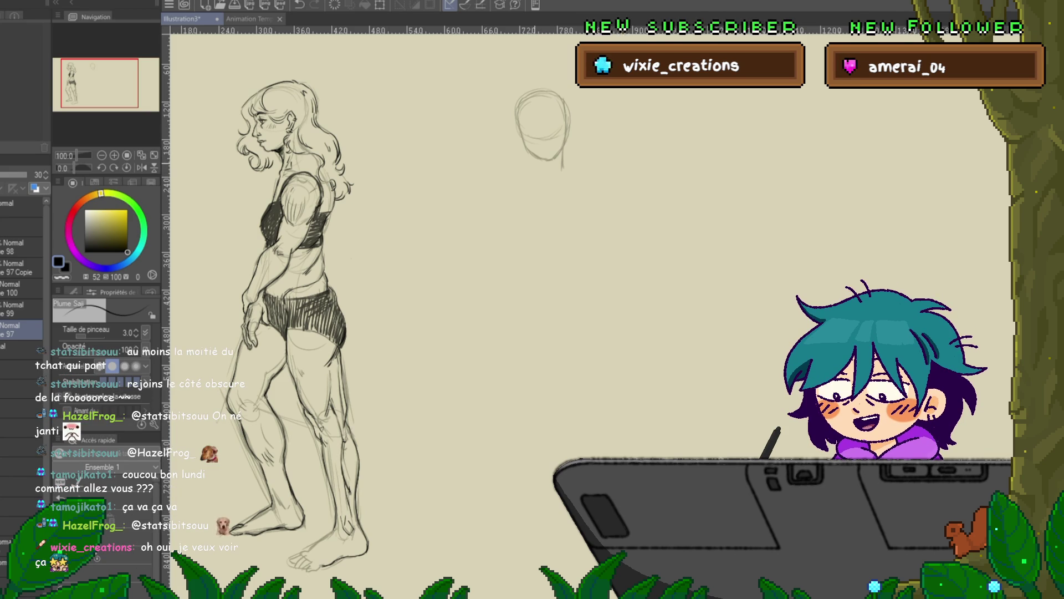
{"action": "left_click_drag", "start_coordinate": [533, 158], "coordinate": [545, 189]}
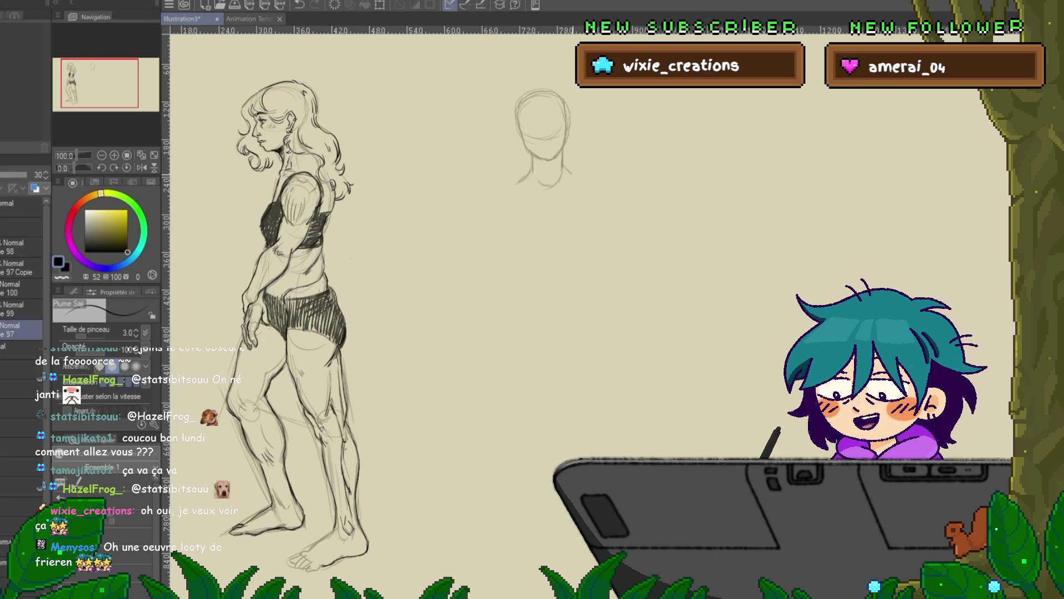
{"action": "left_click_drag", "start_coordinate": [564, 164], "coordinate": [579, 176]}
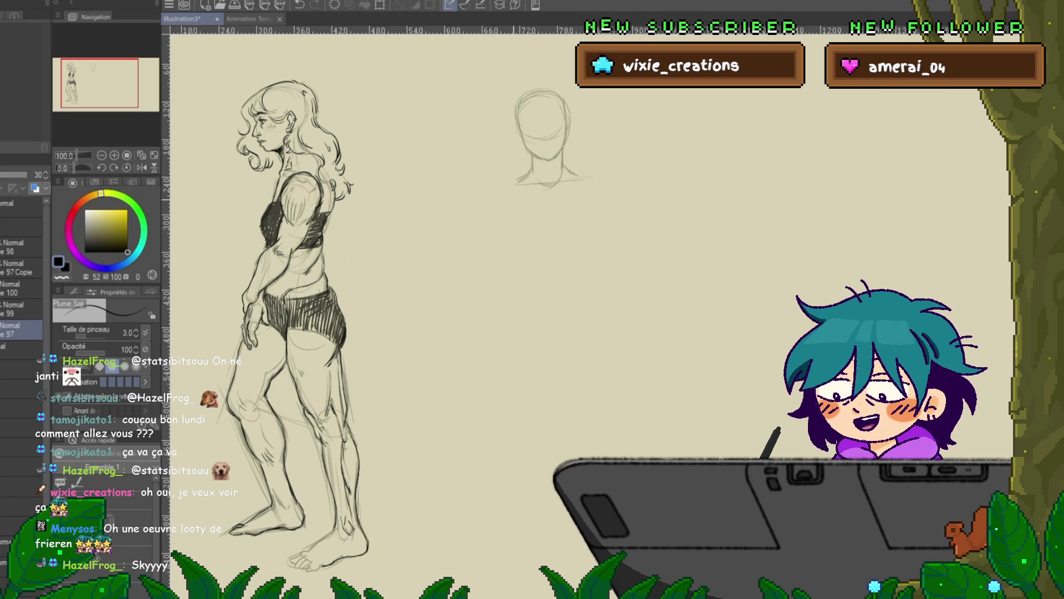
{"action": "left_click_drag", "start_coordinate": [527, 182], "coordinate": [503, 185]}
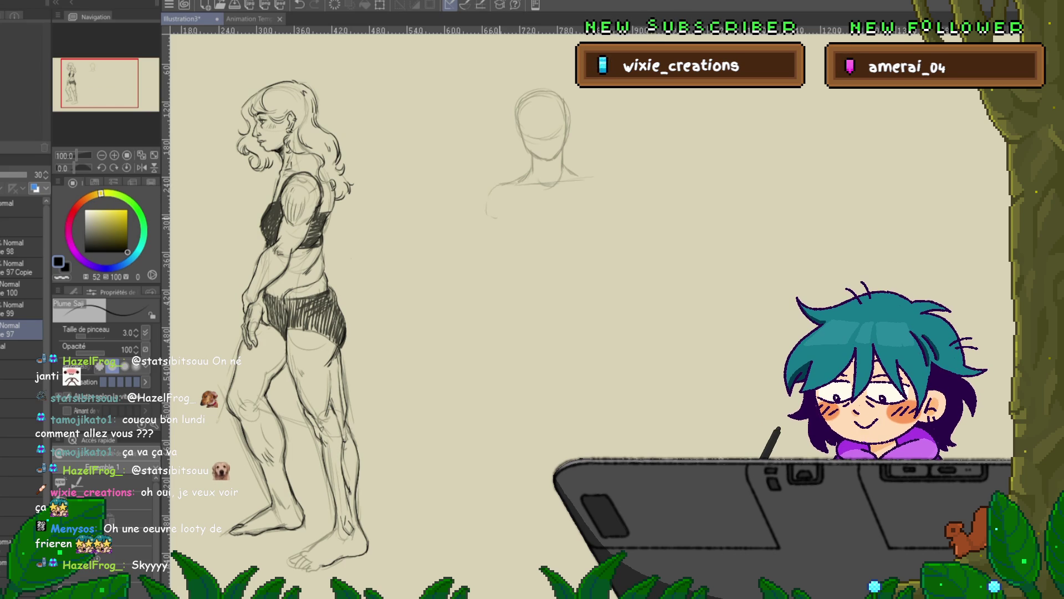
{"action": "left_click_drag", "start_coordinate": [519, 191], "coordinate": [488, 217]}
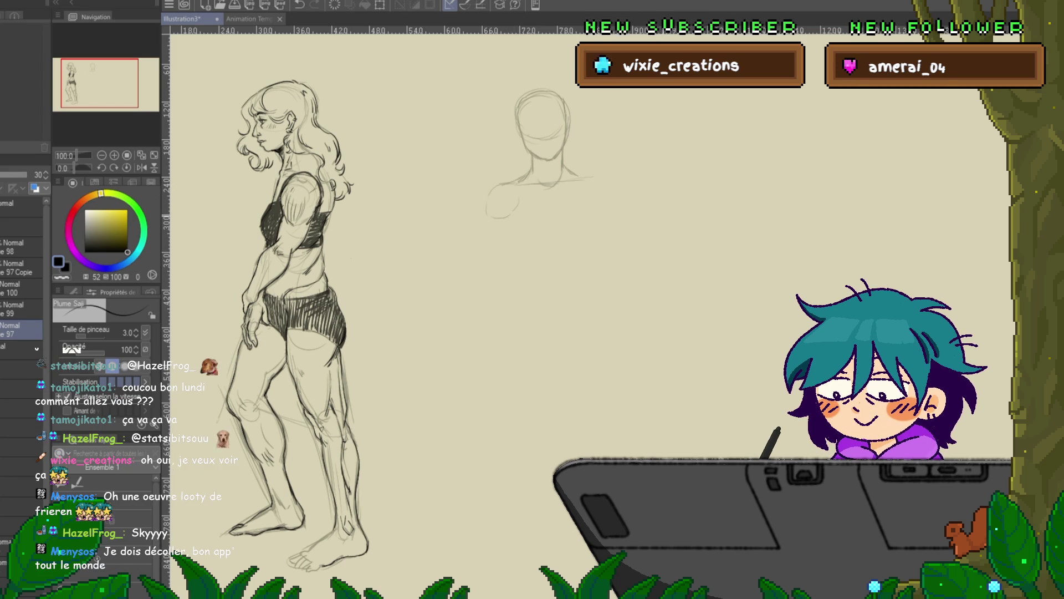
Lasso the head-and-shoulders sketch, scale it down, move it higher, and confirm
{"action": "key", "text": "m"}
{"action": "mouse_move", "coordinate": [622, 127]}
{"action": "left_mouse_down"}
{"action": "mouse_move", "coordinate": [491, 80]}
{"action": "mouse_move", "coordinate": [625, 136]}
{"action": "left_mouse_up"}
{"action": "key", "text": "ctrl+t"}
{"action": "left_click_drag", "start_coordinate": [658, 272], "coordinate": [632, 238]}
{"action": "left_click_drag", "start_coordinate": [544, 149], "coordinate": [538, 131]}
{"action": "key", "text": "Return"}
{"action": "key", "text": "ctrl+d"}
{"action": "key", "text": "p"}
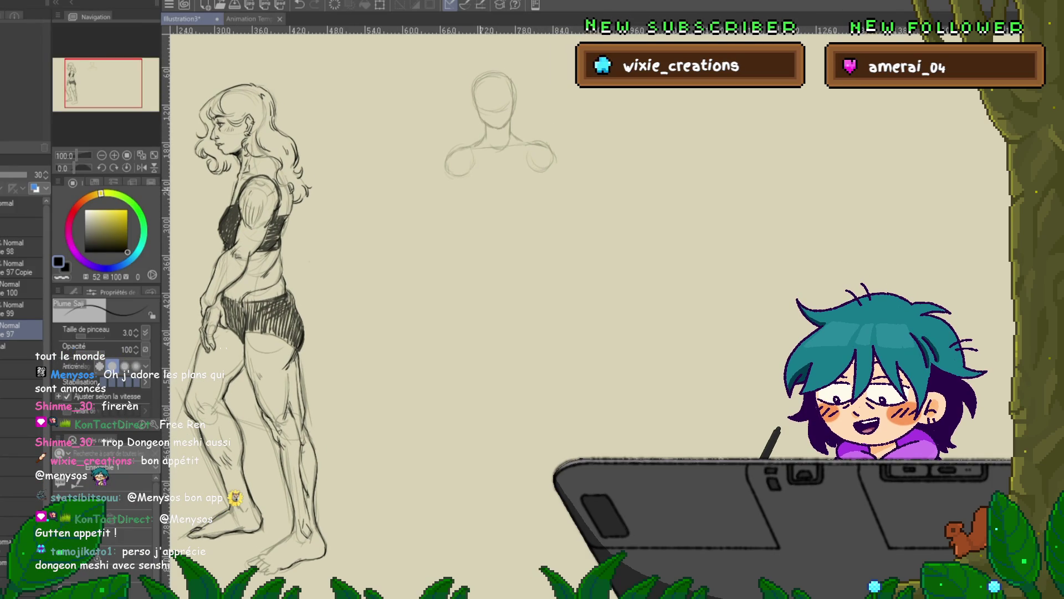
Draw the small figure's left and right torso sides and pick light beige (HSV 52/17/85)
{"action": "mouse_move", "coordinate": [466, 180]}
{"action": "left_mouse_down"}
{"action": "mouse_move", "coordinate": [481, 218]}
{"action": "mouse_move", "coordinate": [513, 225]}
{"action": "left_mouse_up"}
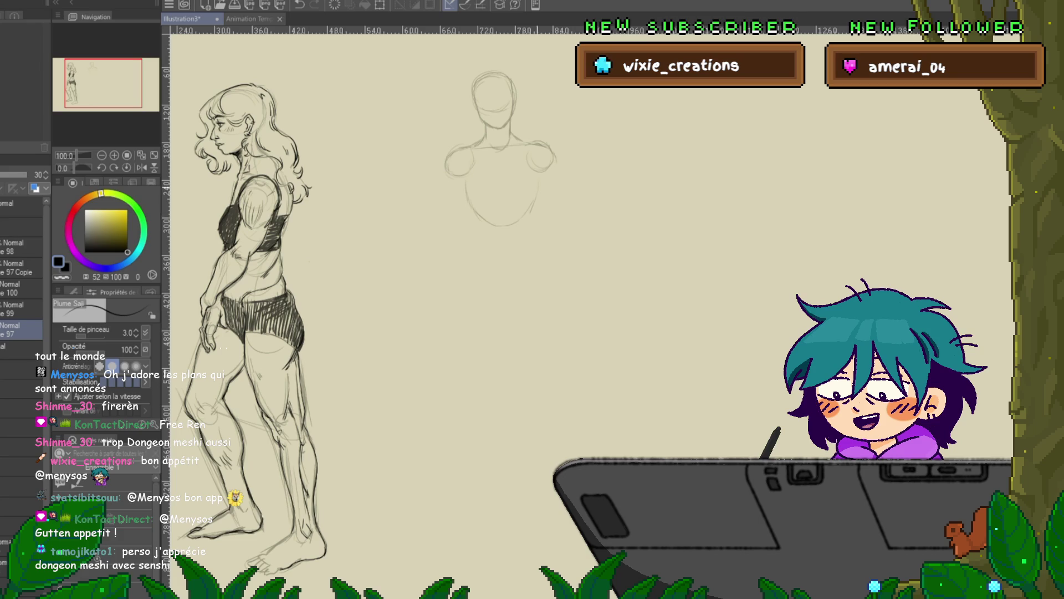
{"action": "left_click_drag", "start_coordinate": [537, 164], "coordinate": [519, 222]}
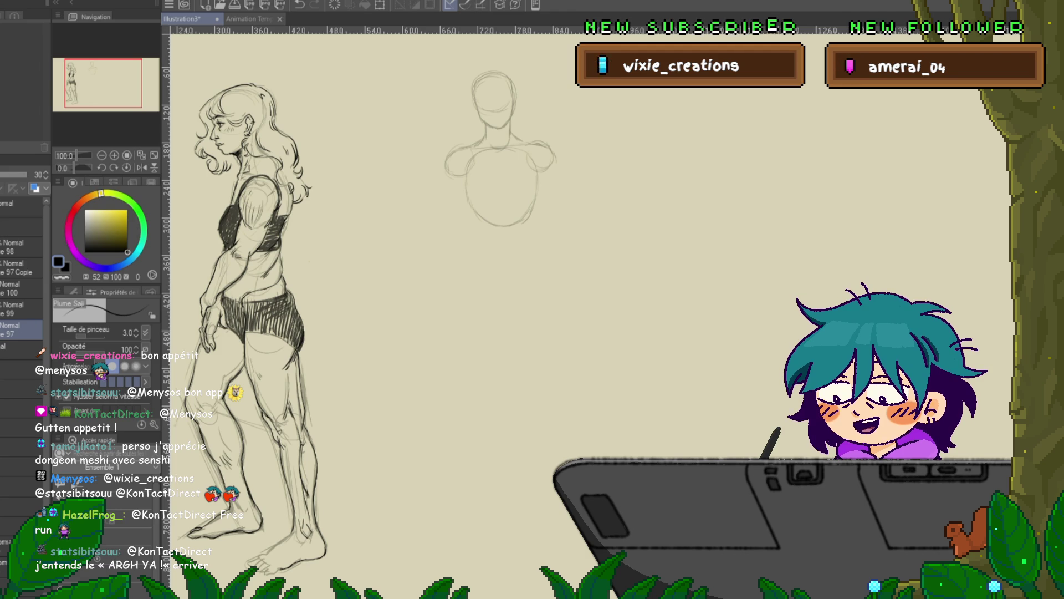
{"action": "left_click", "coordinate": [92, 216]}
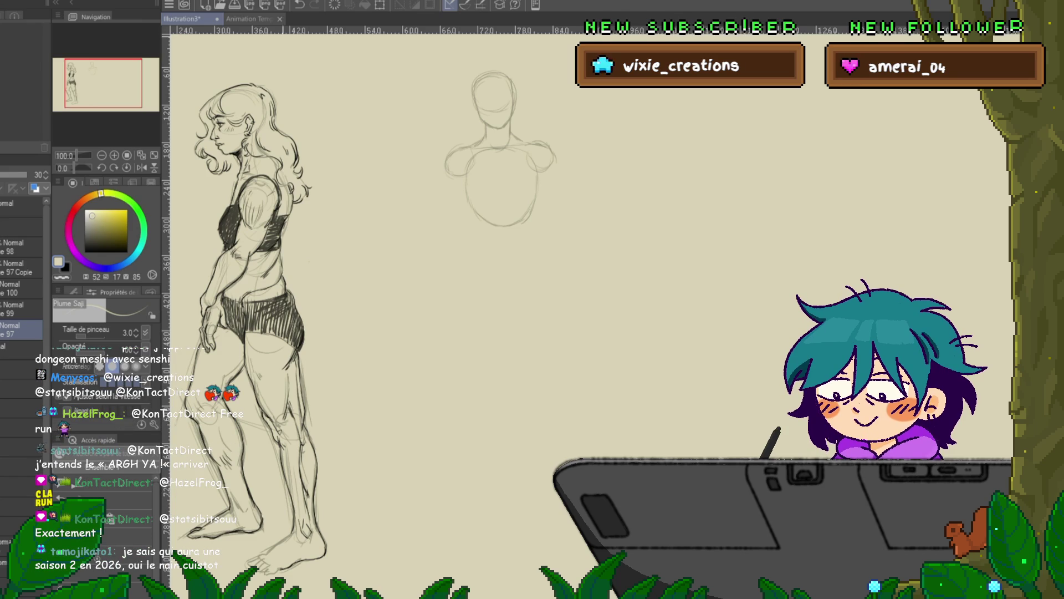
Paste the Dungeon Meshi image, enlarge and centre it, then delete it from the canvas
{"action": "key", "text": "ctrl+v"}
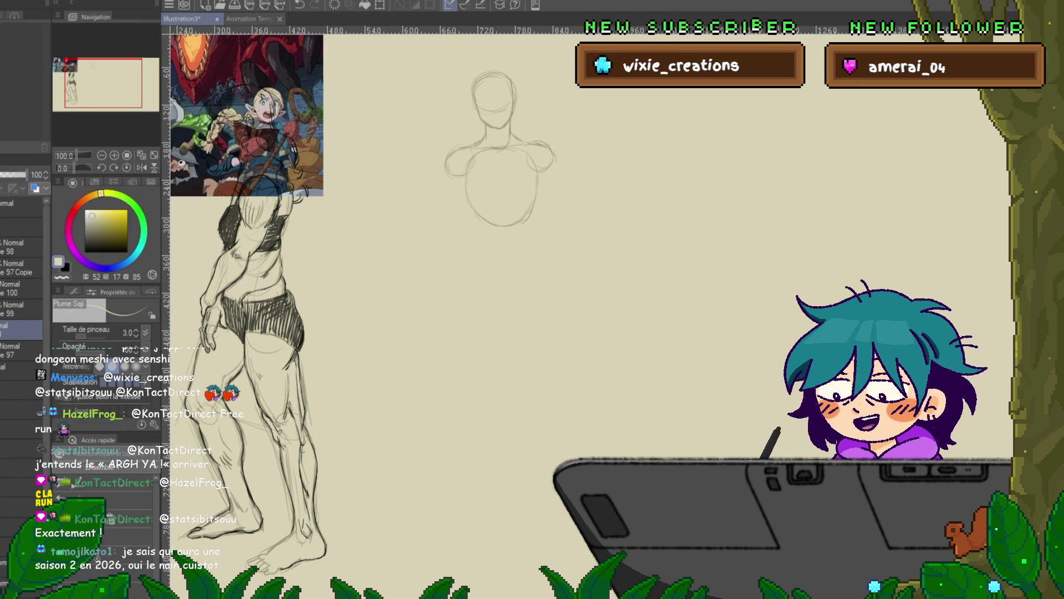
{"action": "key", "text": "ctrl+t"}
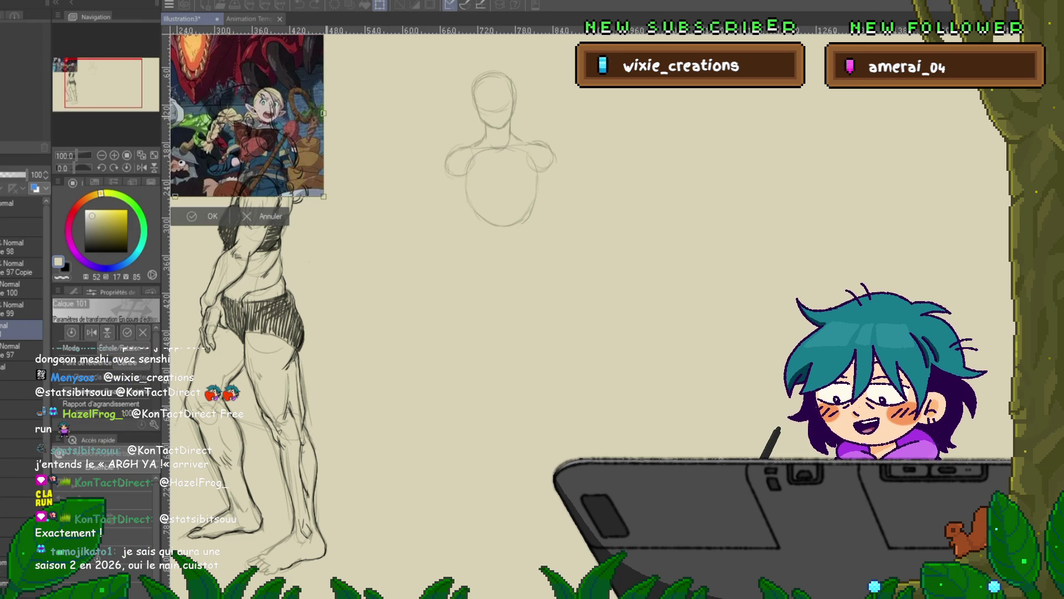
{"action": "left_click_drag", "start_coordinate": [324, 196], "coordinate": [451, 230]}
{"action": "left_click_drag", "start_coordinate": [309, 130], "coordinate": [526, 284]}
{"action": "key", "text": "Return"}
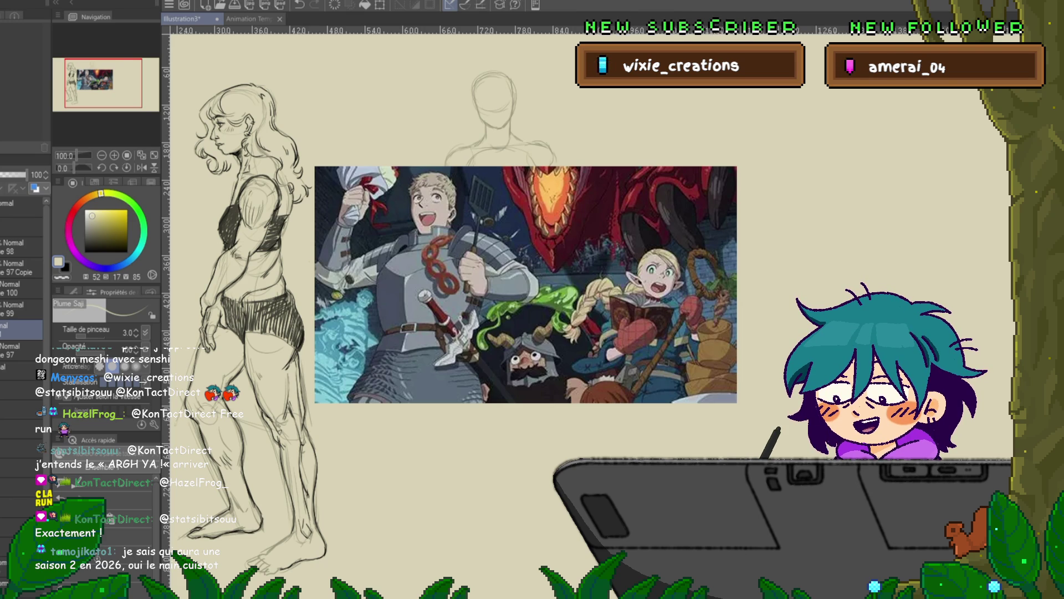
{"action": "scroll", "coordinate": [515, 299], "scroll_direction": "down", "scroll_amount": 3}
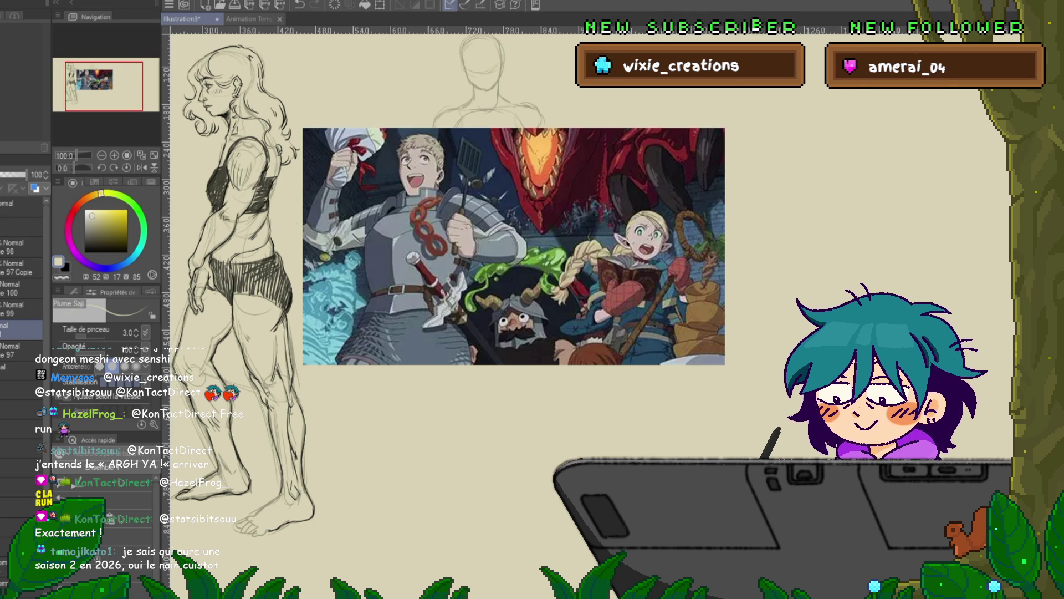
{"action": "key", "text": "Delete"}
{"action": "scroll", "coordinate": [555, 300], "scroll_direction": "up", "scroll_amount": 3}
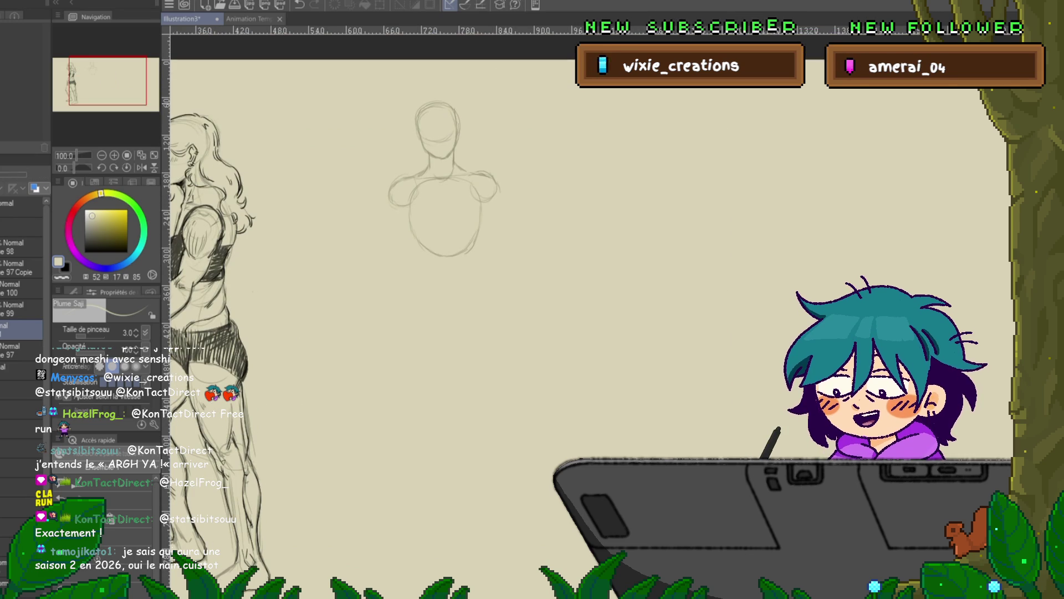
Restore black, select the Normal 97 layer, and draw the torso side down toward the hips
{"action": "key", "text": "x"}
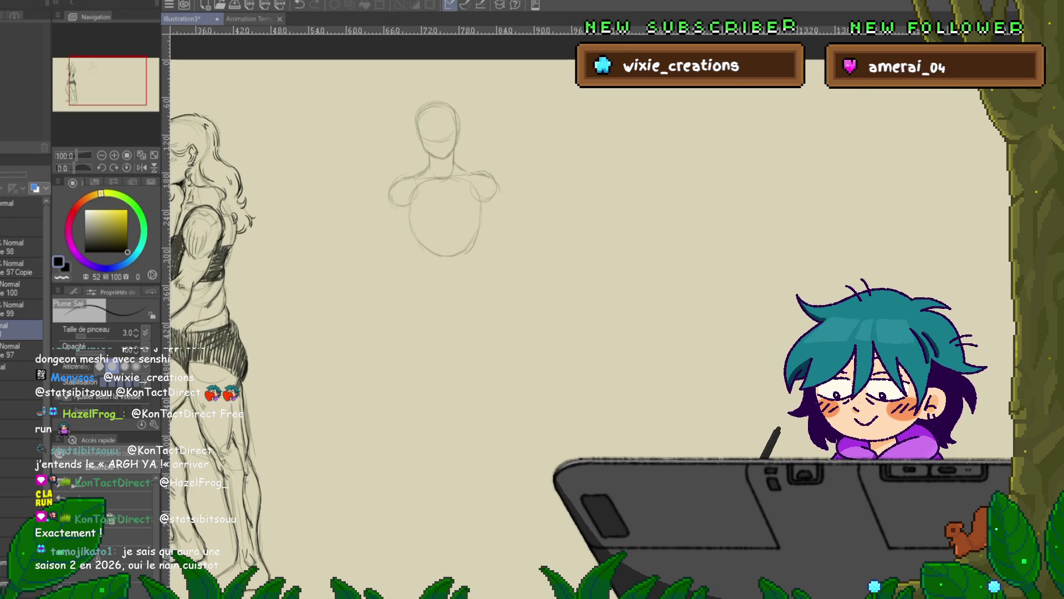
{"action": "left_click", "coordinate": [21, 308]}
{"action": "left_click", "coordinate": [21, 350]}
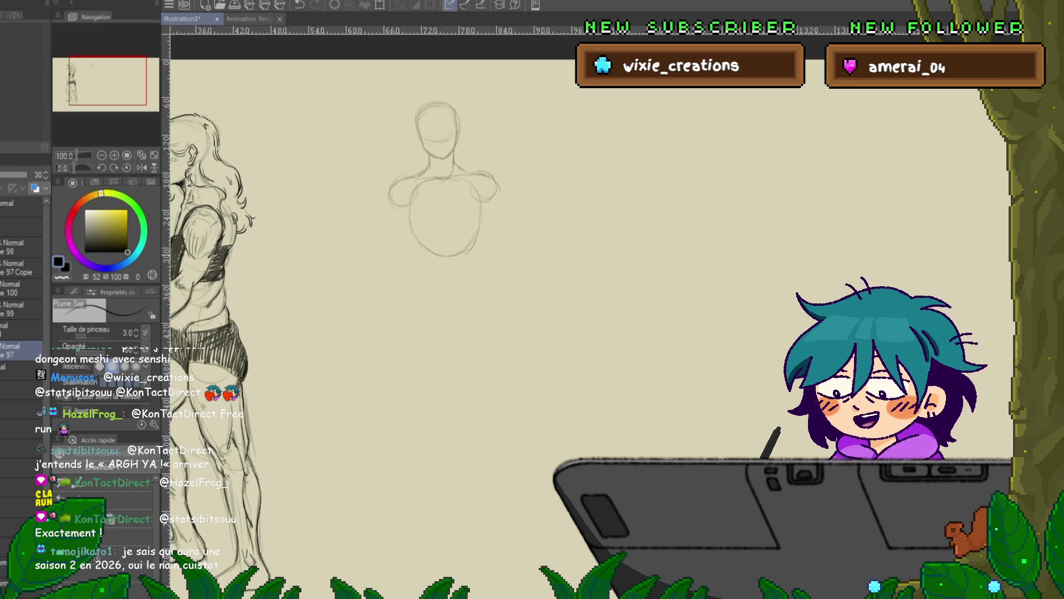
{"action": "left_click_drag", "start_coordinate": [390, 209], "coordinate": [389, 226]}
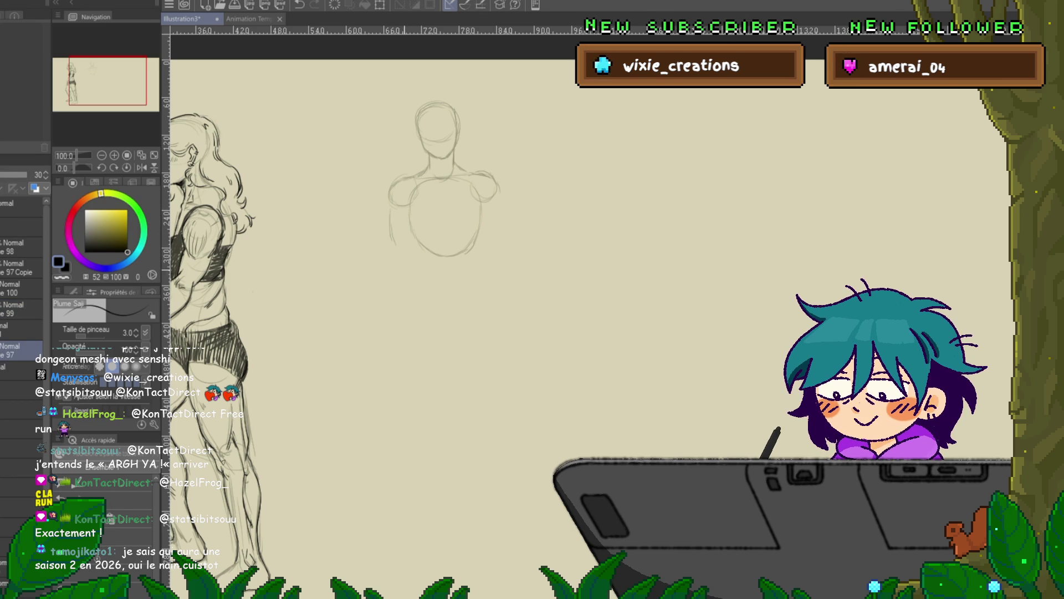
{"action": "left_click_drag", "start_coordinate": [392, 239], "coordinate": [403, 316]}
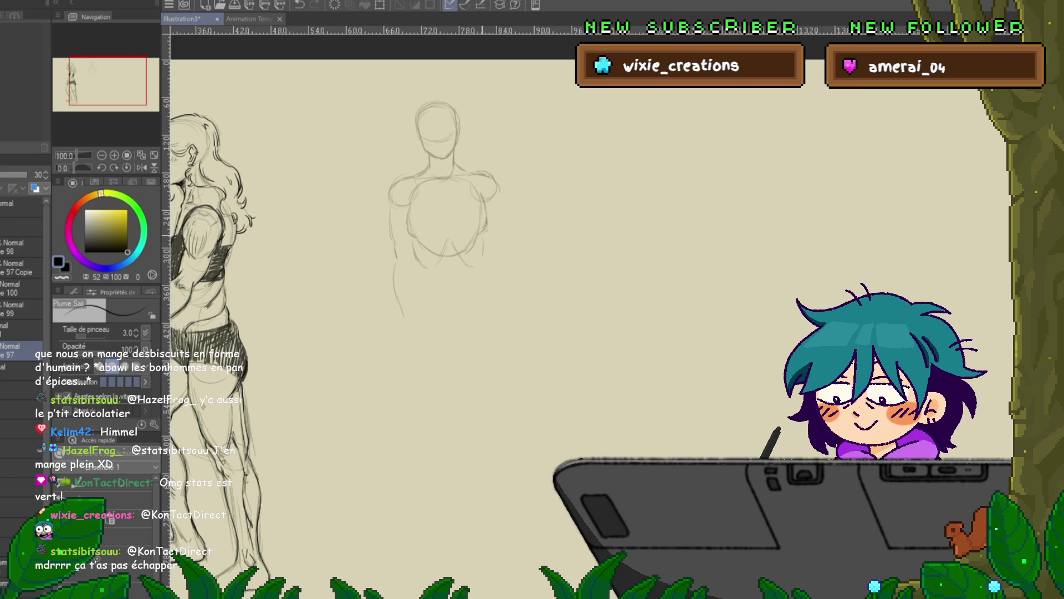
Add torso outline strokes to the second figure, then pan so both figures show fully
{"action": "left_click_drag", "start_coordinate": [482, 239], "coordinate": [483, 256]}
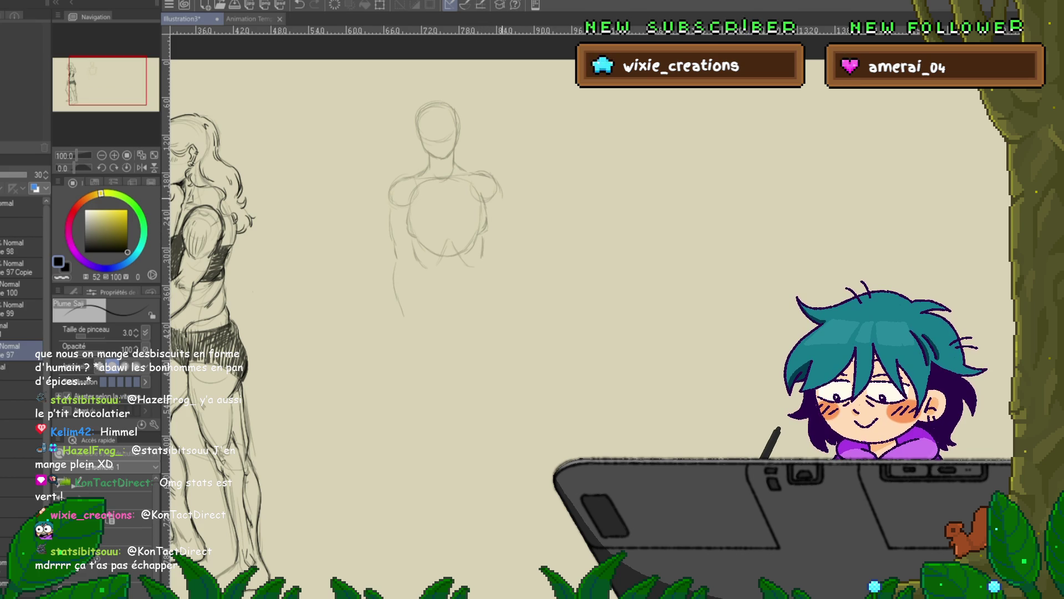
{"action": "left_click_drag", "start_coordinate": [501, 210], "coordinate": [505, 226]}
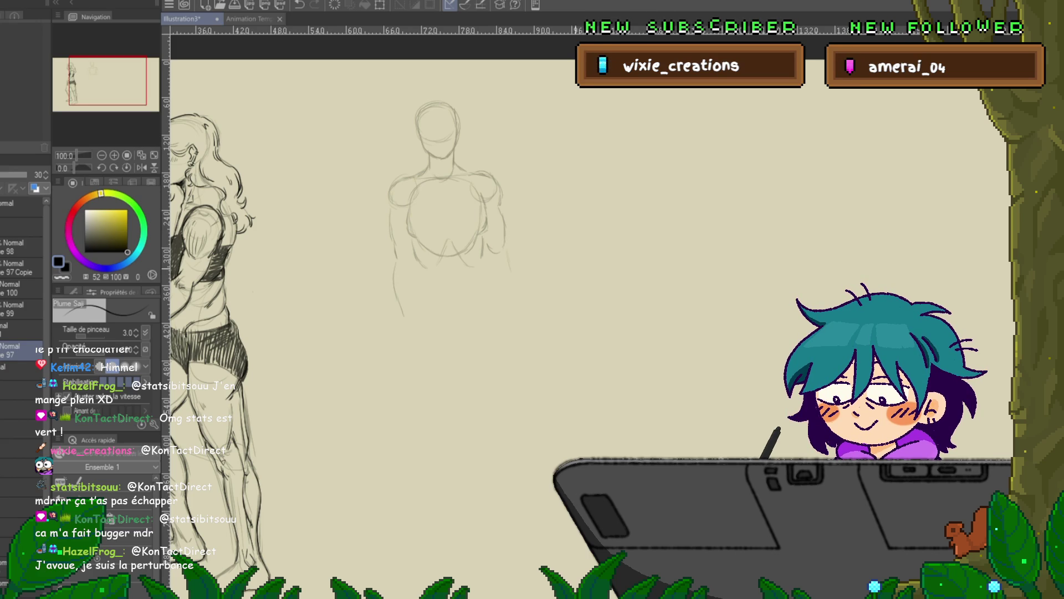
{"action": "left_click_drag", "start_coordinate": [444, 277], "coordinate": [549, 261]}
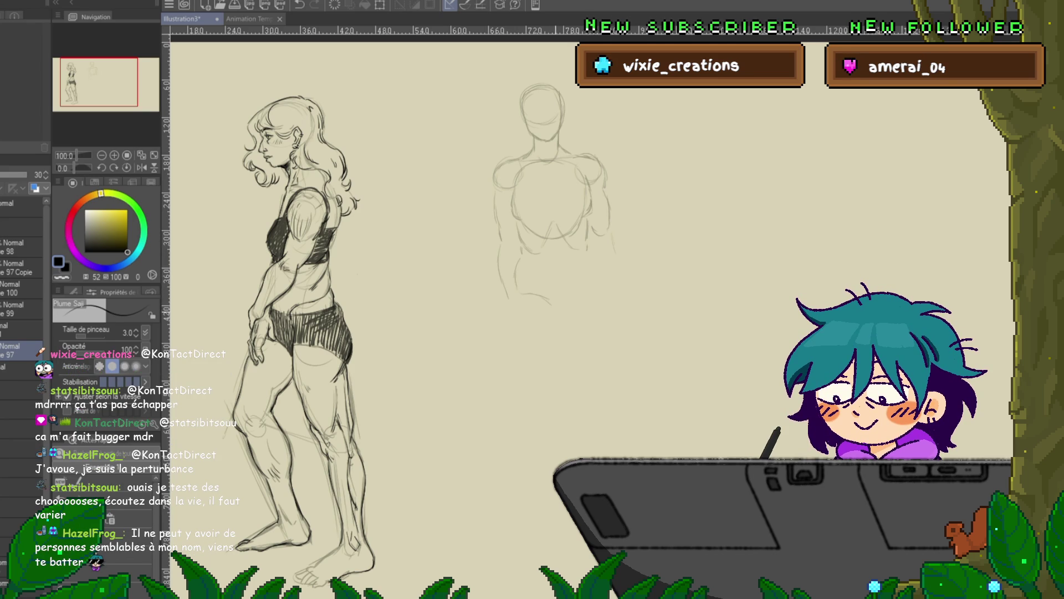
Draw the second figure's lower outline, hip line and a long leg line downward
{"action": "left_click_drag", "start_coordinate": [542, 297], "coordinate": [554, 320]}
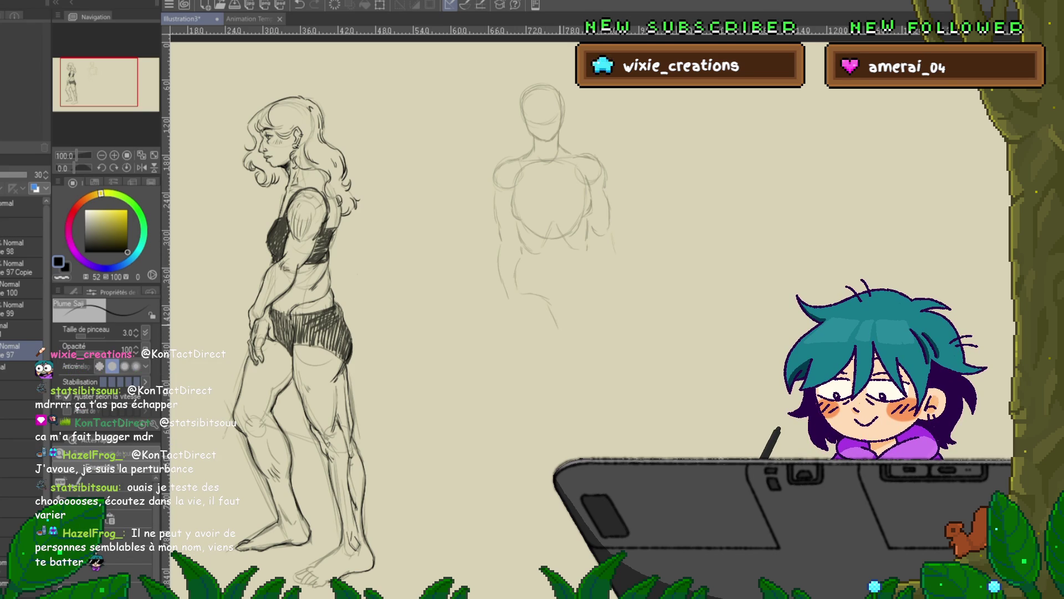
{"action": "left_click_drag", "start_coordinate": [582, 284], "coordinate": [576, 298]}
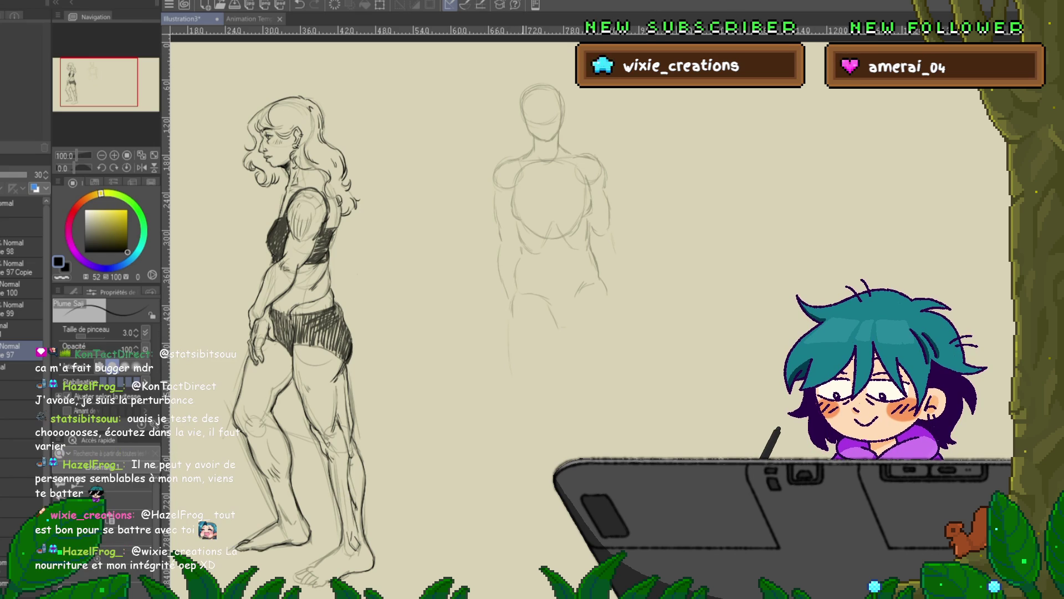
{"action": "left_click_drag", "start_coordinate": [516, 310], "coordinate": [551, 438]}
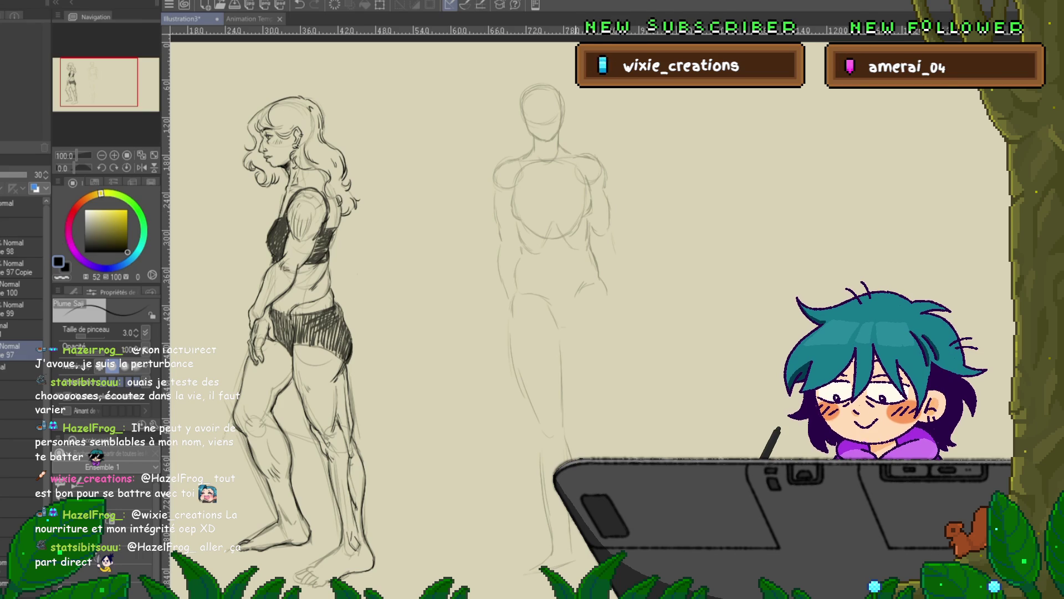
Shift the view down to the second figure's legs to continue them to the feet
{"action": "left_click_drag", "start_coordinate": [554, 333], "coordinate": [565, 311]}
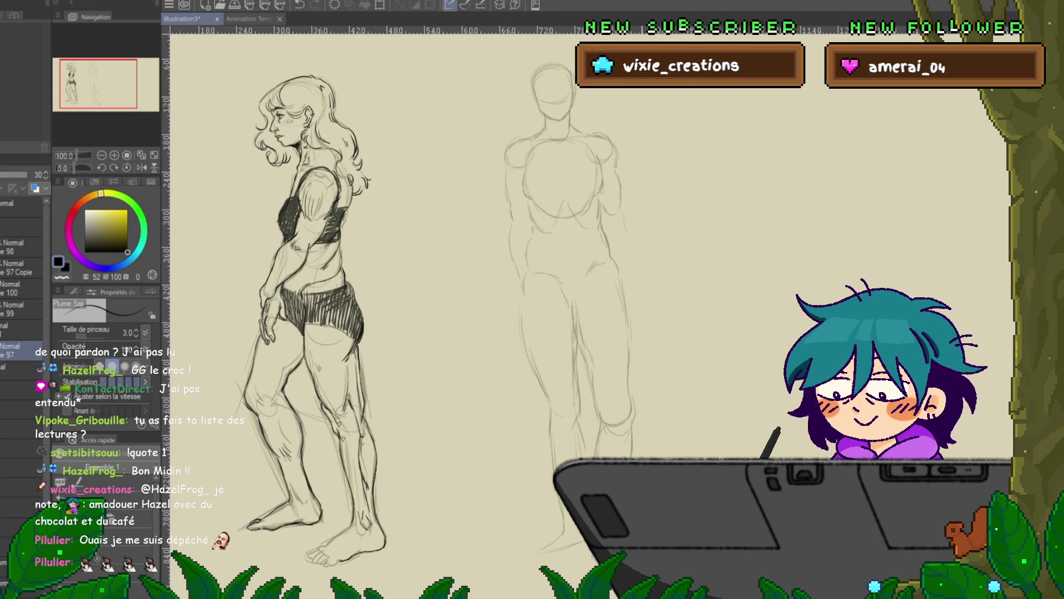
Reframe the canvas several times over both figures while hatching the woman's crop top and shorts
{"action": "left_click_drag", "start_coordinate": [366, 300], "coordinate": [351, 313]}
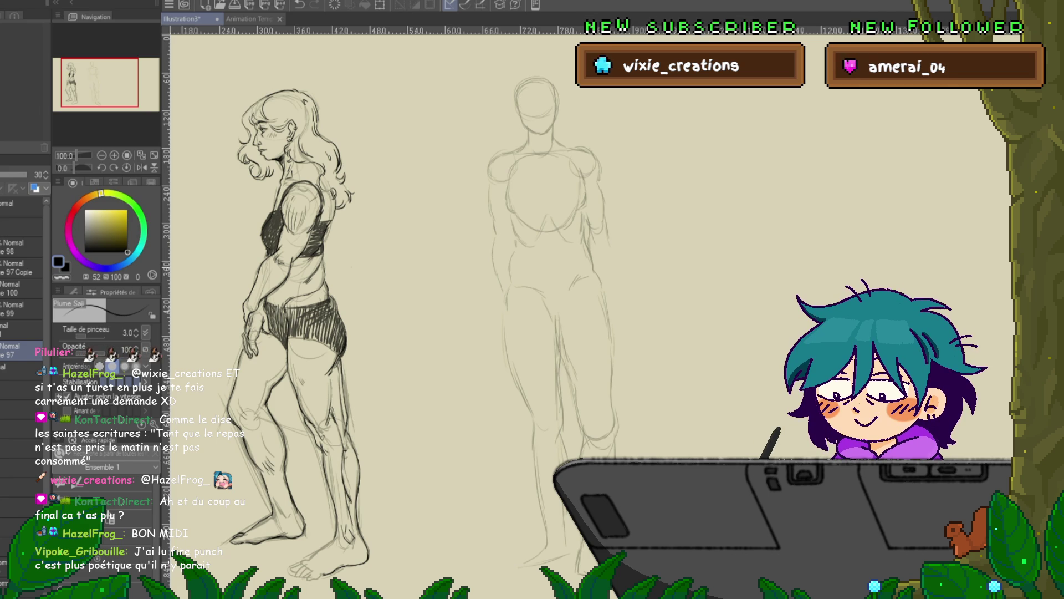
{"action": "left_click_drag", "start_coordinate": [444, 278], "coordinate": [471, 271]}
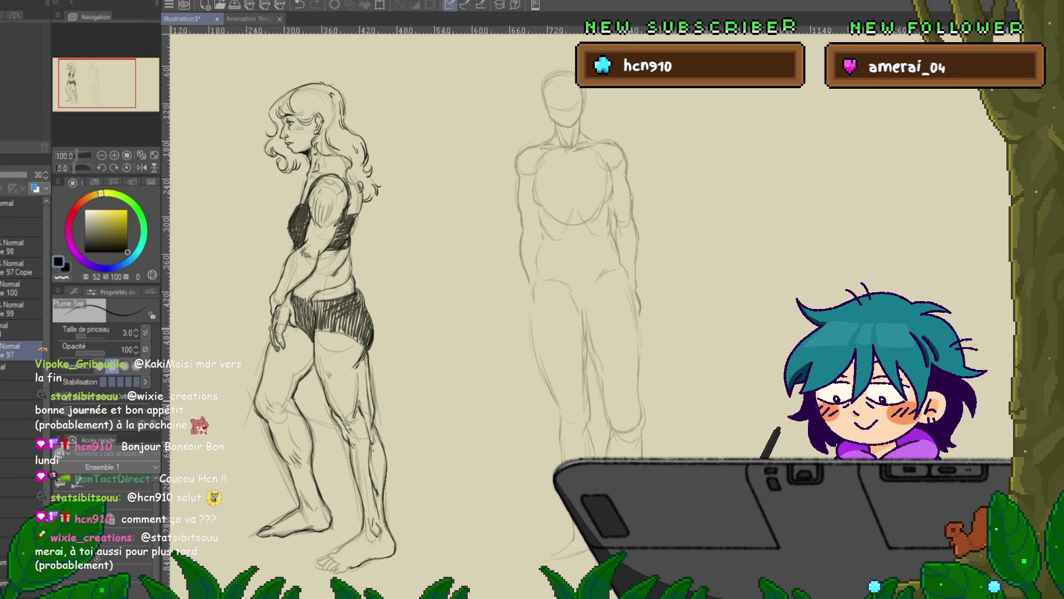
{"action": "mouse_move", "coordinate": [555, 305]}
{"action": "left_mouse_down"}
{"action": "mouse_move", "coordinate": [531, 344]}
{"action": "mouse_move", "coordinate": [532, 286]}
{"action": "left_mouse_up"}
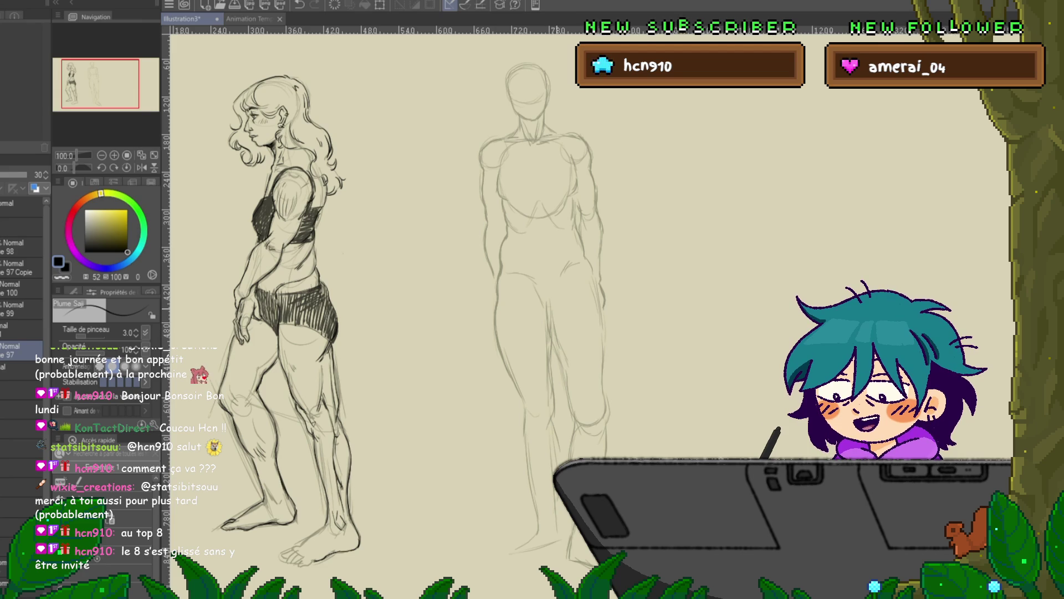
{"action": "scroll", "coordinate": [541, 297], "scroll_direction": "right", "scroll_amount": 1}
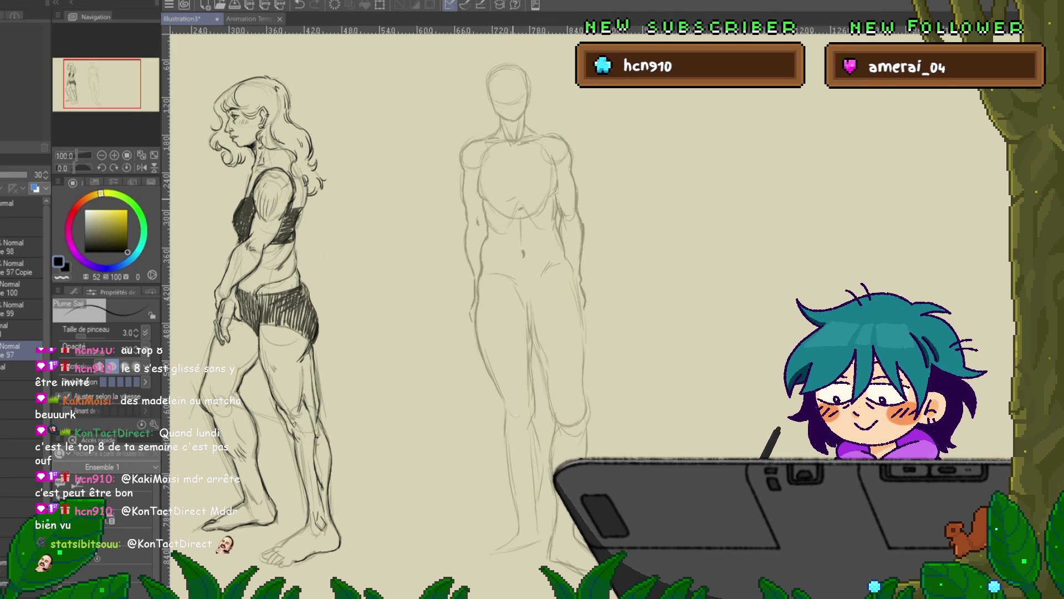
Add two short pectoral strokes on the right figure's chest, then scroll the view down
{"action": "left_click_drag", "start_coordinate": [509, 195], "coordinate": [517, 201]}
{"action": "left_click_drag", "start_coordinate": [522, 198], "coordinate": [530, 199]}
{"action": "scroll", "coordinate": [554, 304], "scroll_direction": "down", "scroll_amount": 1}
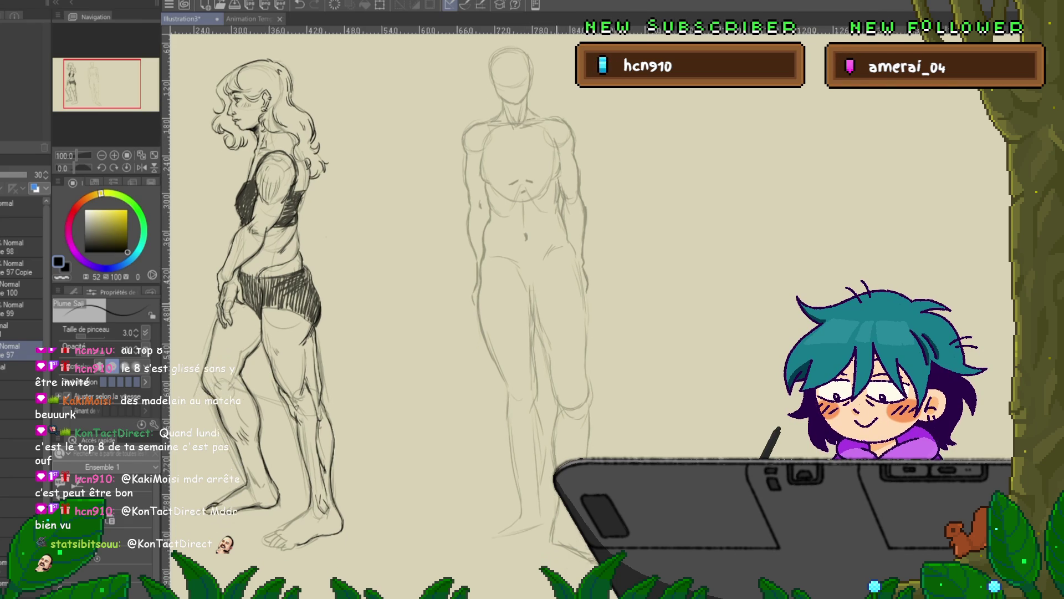
{"action": "scroll", "coordinate": [554, 305], "scroll_direction": "down", "scroll_amount": 2}
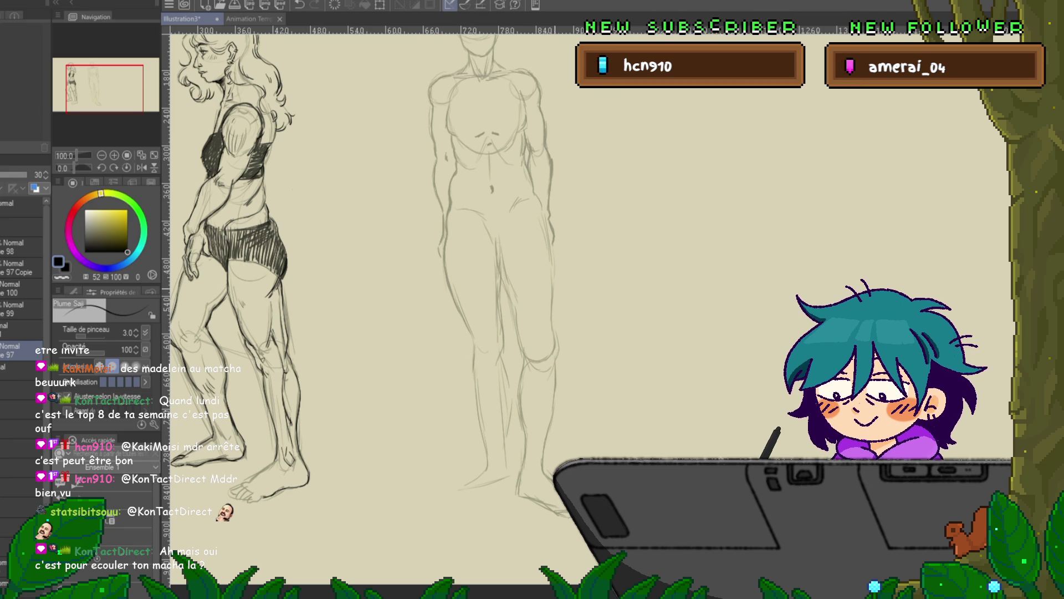
Sketch a small box's top edge and right side beside the standing figure, then return to the legs
{"action": "left_click_drag", "start_coordinate": [290, 118], "coordinate": [171, 241]}
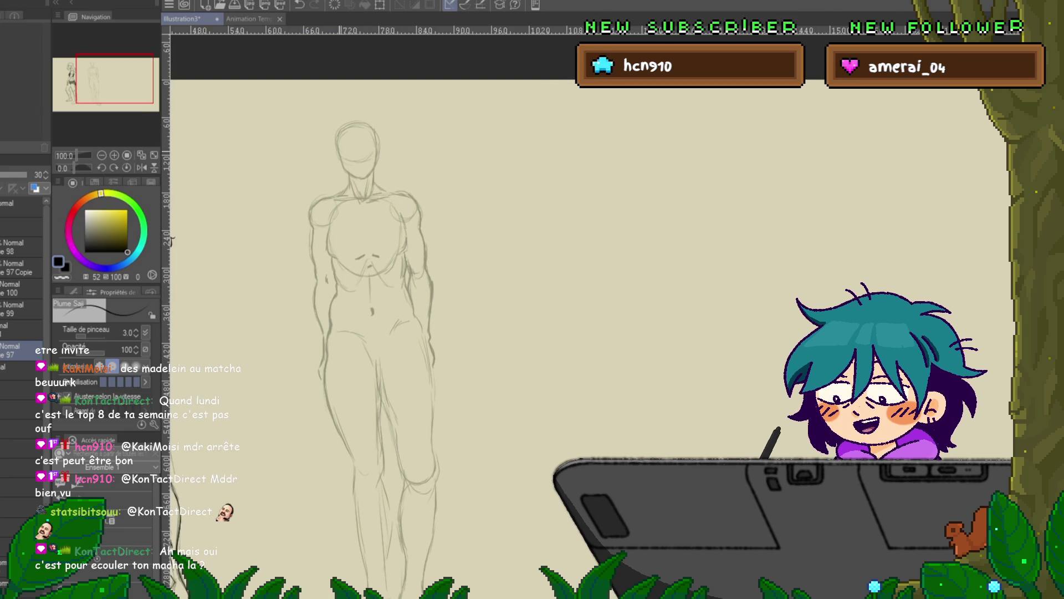
{"action": "mouse_move", "coordinate": [557, 158]}
{"action": "left_mouse_down"}
{"action": "mouse_move", "coordinate": [614, 154]}
{"action": "mouse_move", "coordinate": [590, 185]}
{"action": "mouse_move", "coordinate": [583, 247]}
{"action": "left_mouse_up"}
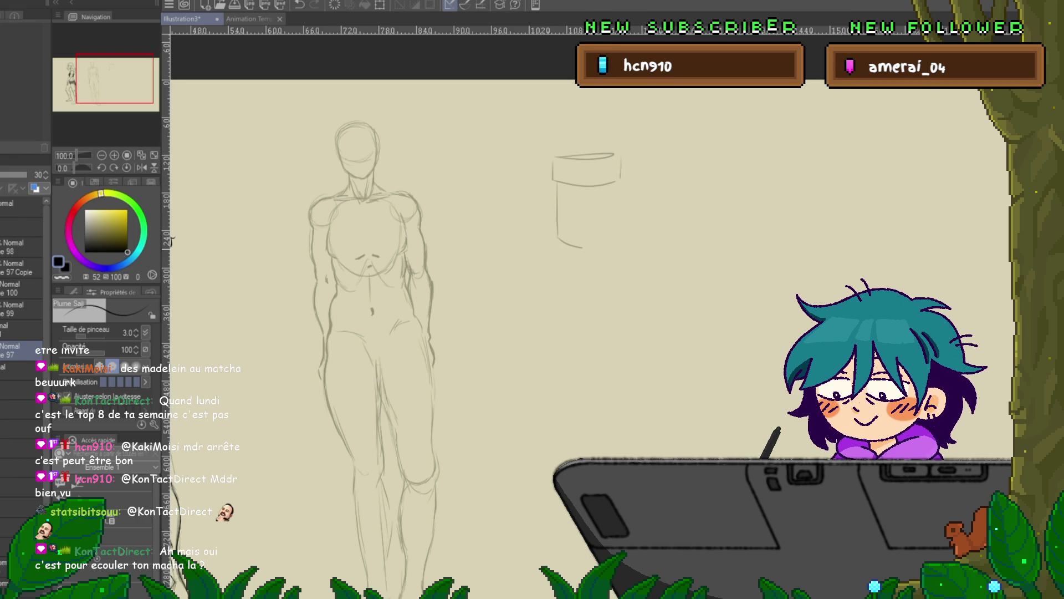
{"action": "left_click_drag", "start_coordinate": [621, 185], "coordinate": [622, 236]}
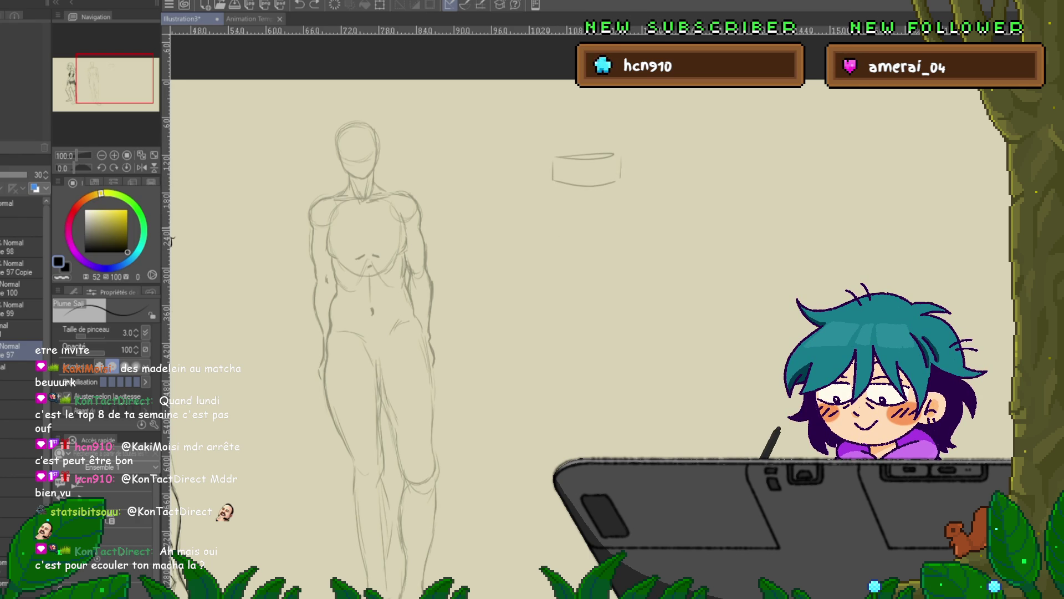
{"action": "left_click_drag", "start_coordinate": [388, 332], "coordinate": [471, 166]}
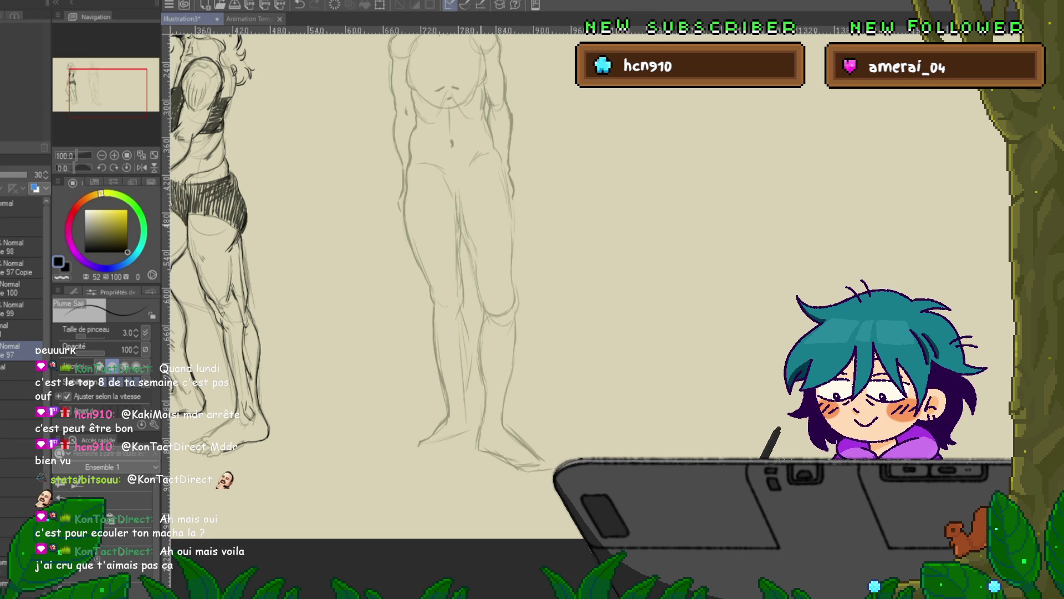
{"action": "scroll", "coordinate": [354, 249], "scroll_direction": "up", "scroll_amount": 1}
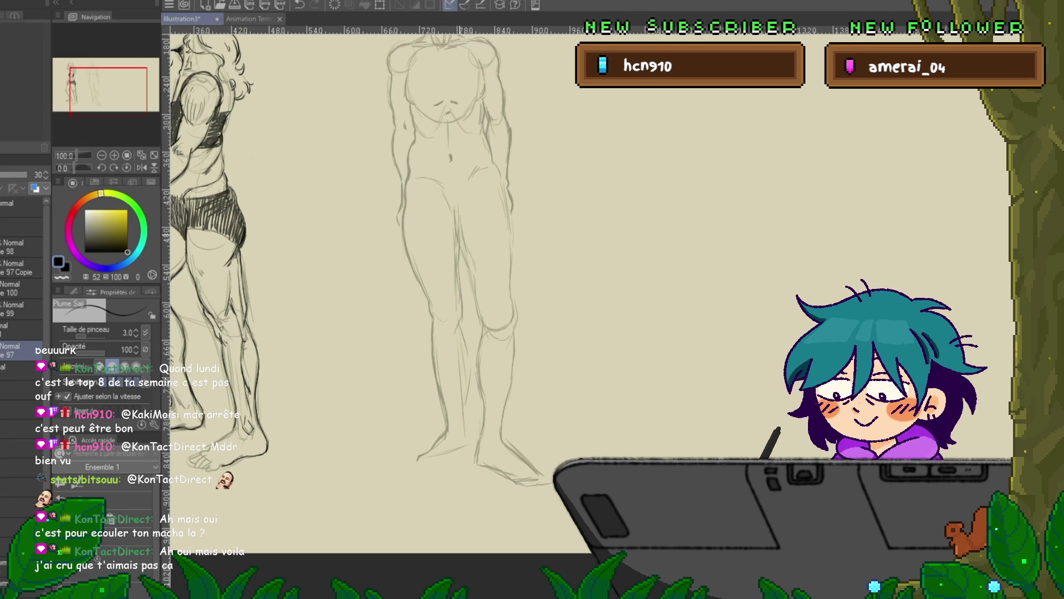
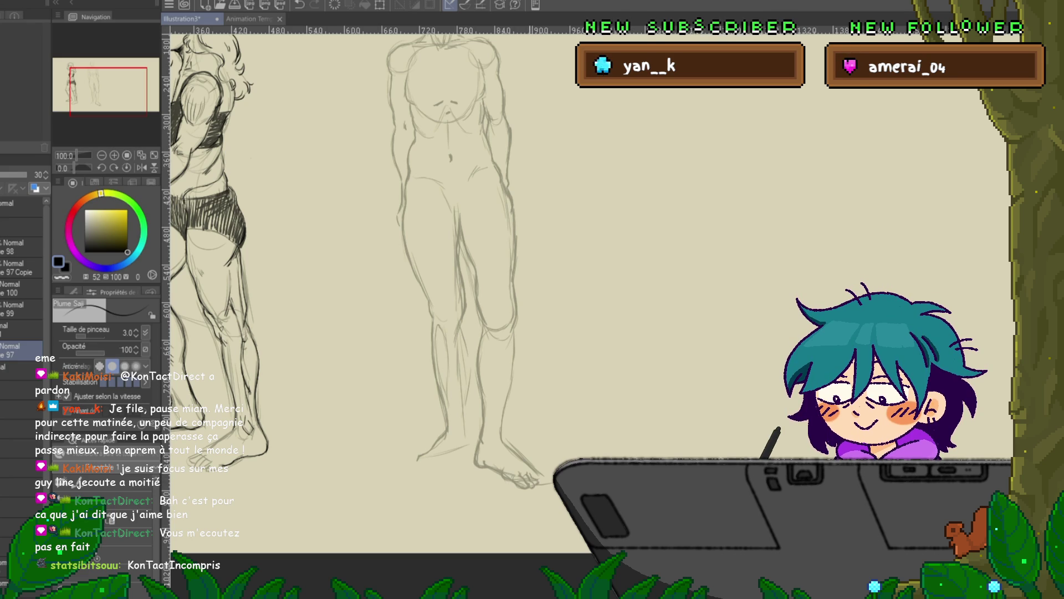
Scroll and pan the canvas so both the side-view and front-facing figures are in view
{"action": "scroll", "coordinate": [554, 277], "scroll_direction": "down", "scroll_amount": 1}
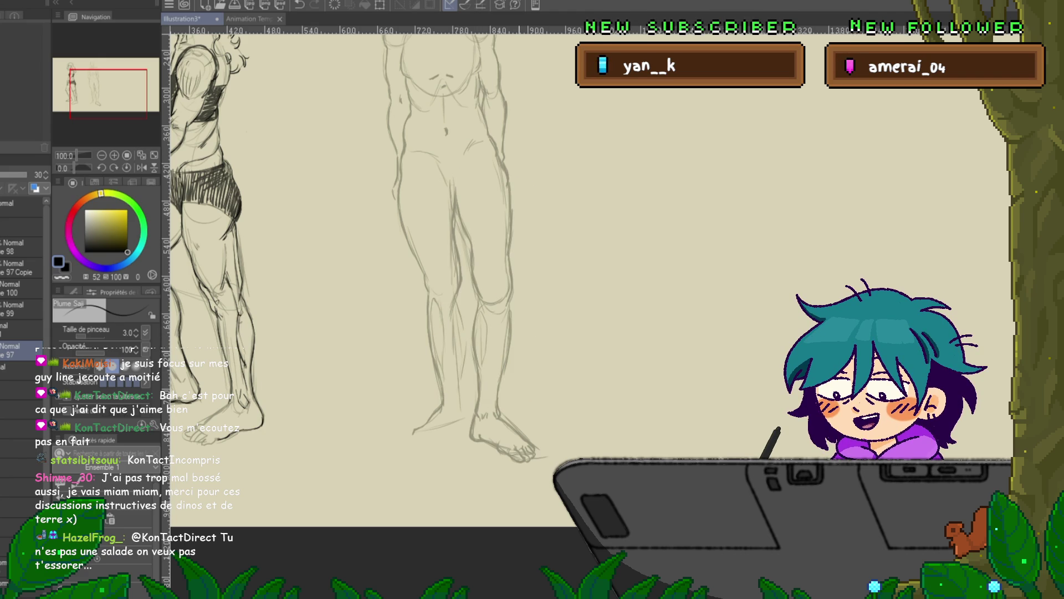
{"action": "scroll", "coordinate": [354, 277], "scroll_direction": "up", "scroll_amount": 1}
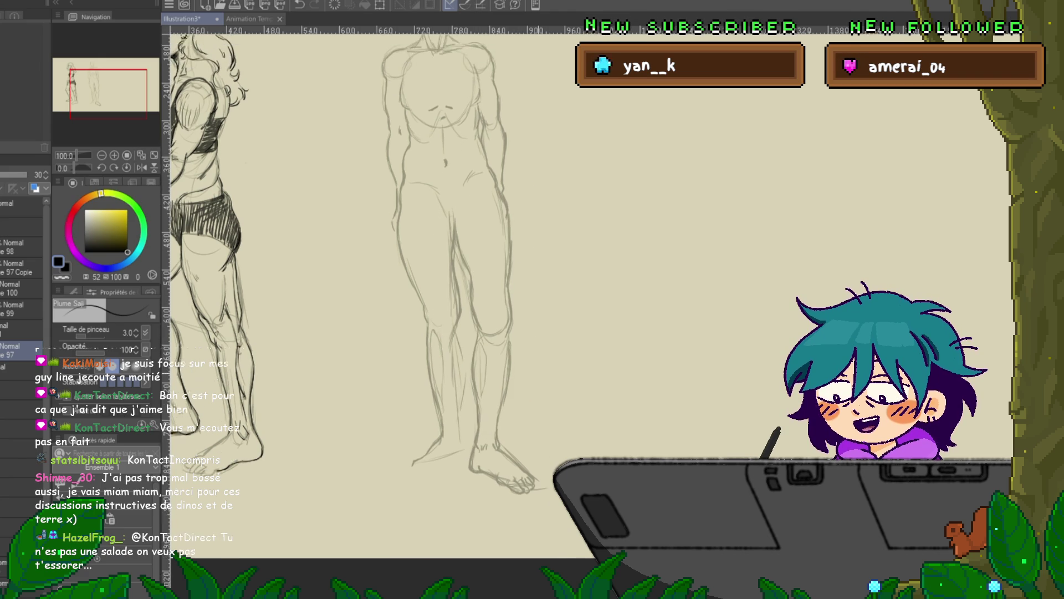
{"action": "scroll", "coordinate": [354, 278], "scroll_direction": "up", "scroll_amount": 1}
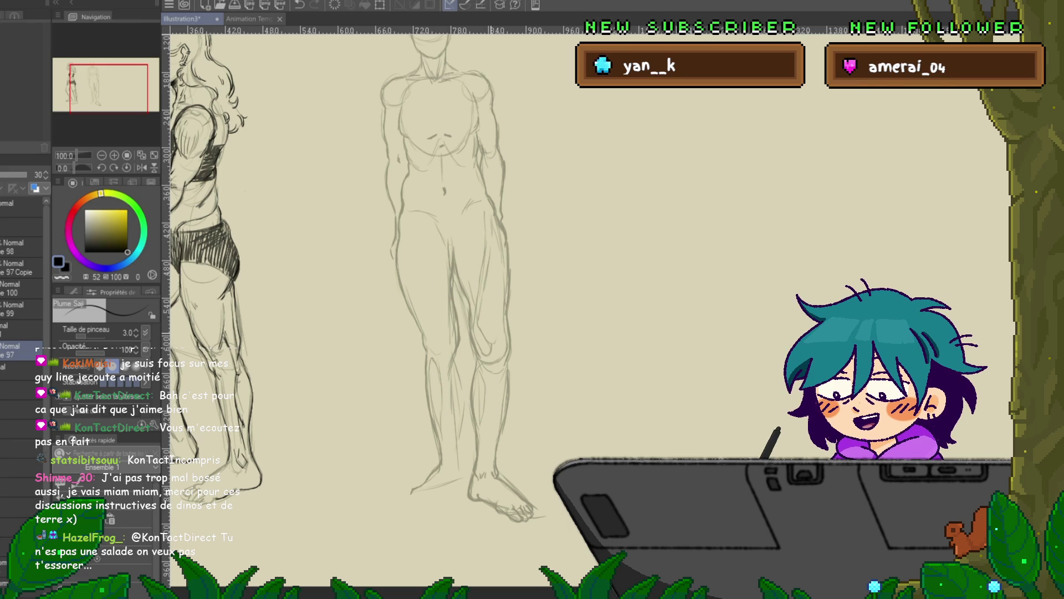
{"action": "mouse_move", "coordinate": [444, 277]}
{"action": "left_mouse_down"}
{"action": "mouse_move", "coordinate": [549, 322]}
{"action": "mouse_move", "coordinate": [584, 317]}
{"action": "left_mouse_up"}
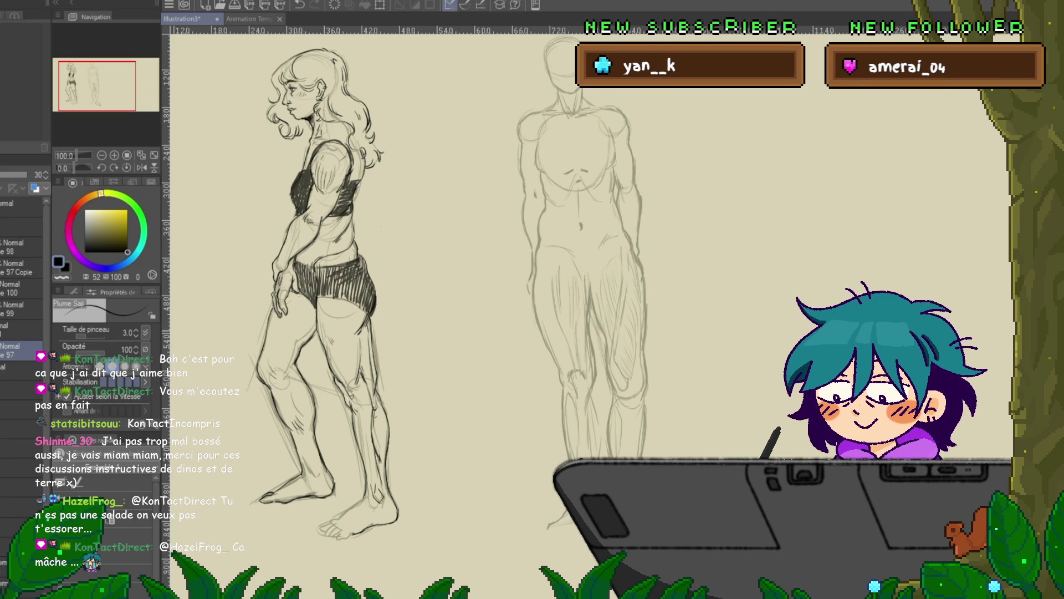
Scroll down the canvas toward the front figure's chest and legs
{"action": "scroll", "coordinate": [388, 299], "scroll_direction": "down", "scroll_amount": 2}
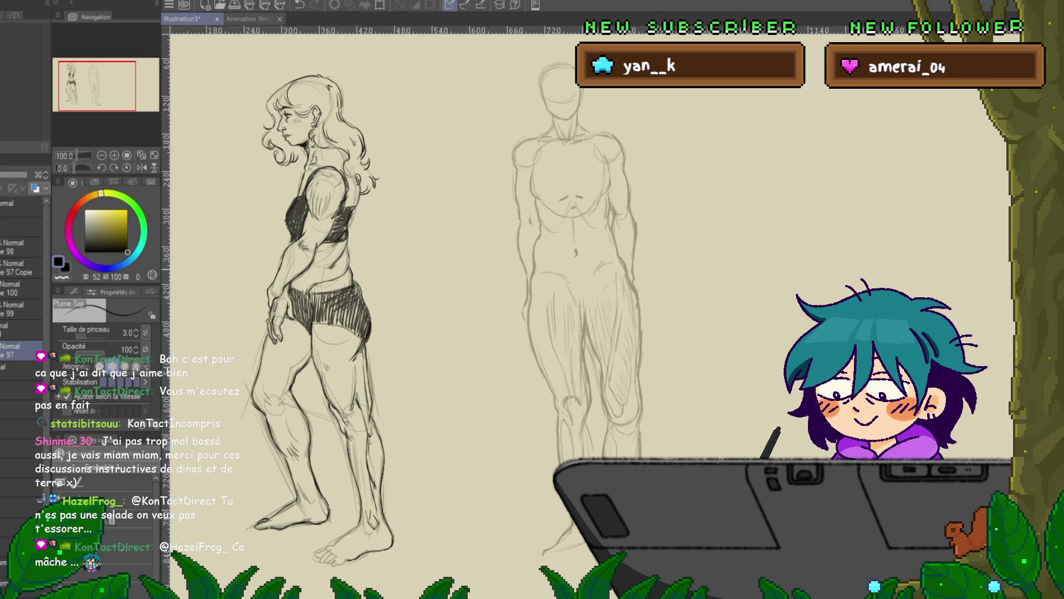
Scroll and pan down over the side-view woman's body and legs
{"action": "scroll", "coordinate": [388, 299], "scroll_direction": "down", "scroll_amount": 2}
{"action": "mouse_move", "coordinate": [388, 222]}
{"action": "left_mouse_down"}
{"action": "mouse_move", "coordinate": [424, 294]}
{"action": "mouse_move", "coordinate": [405, 325]}
{"action": "left_mouse_up"}
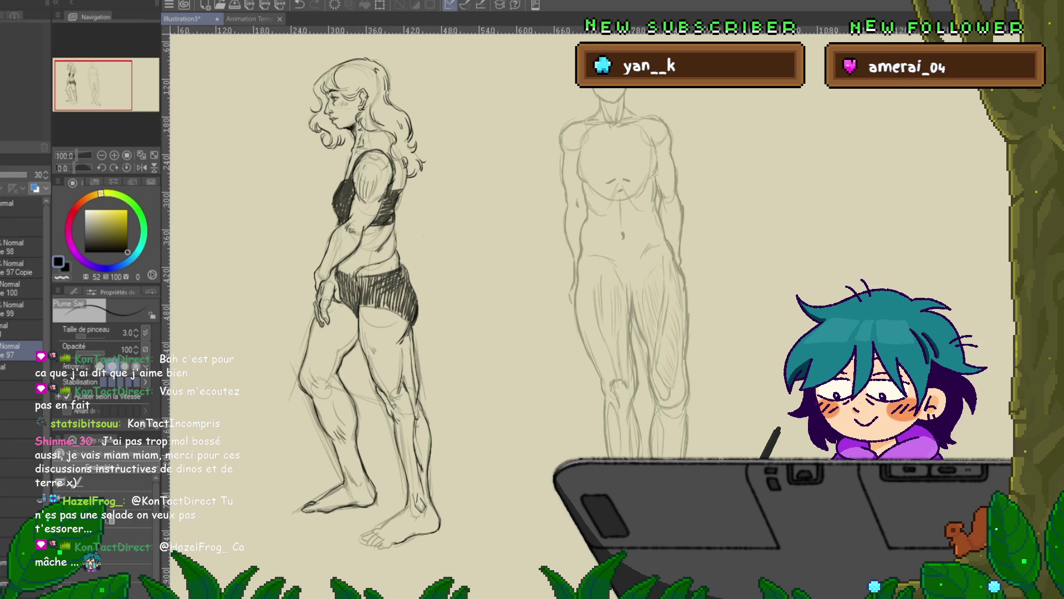
{"action": "key", "text": "m"}
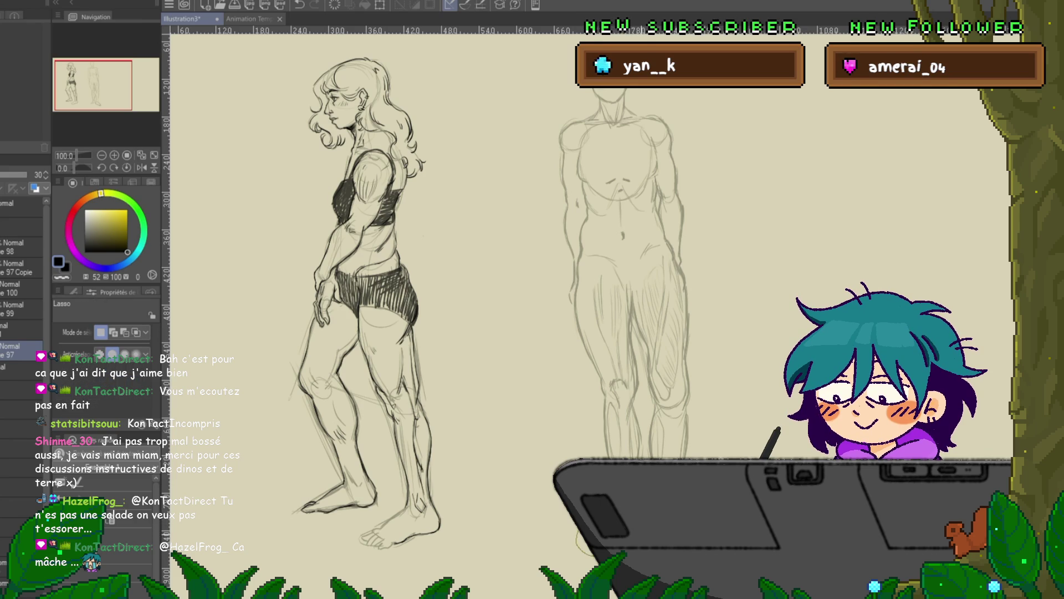
Shift the selected part near the drawing's bottom up and left, then resume sketching with the pen
{"action": "key", "text": "ctrl+t"}
{"action": "left_click_drag", "start_coordinate": [576, 555], "coordinate": [566, 531]}
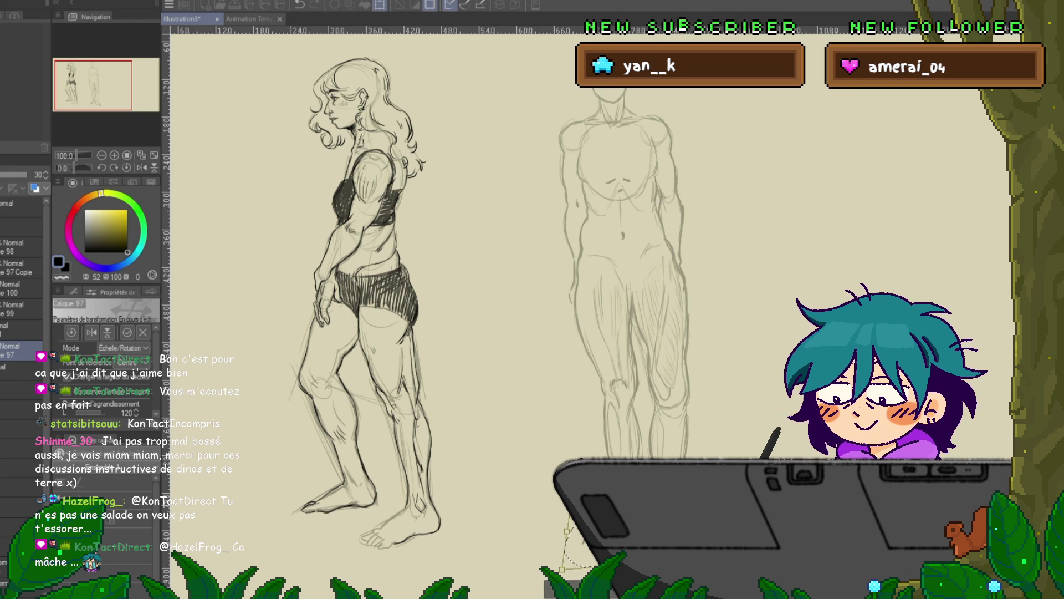
{"action": "key", "text": "Return"}
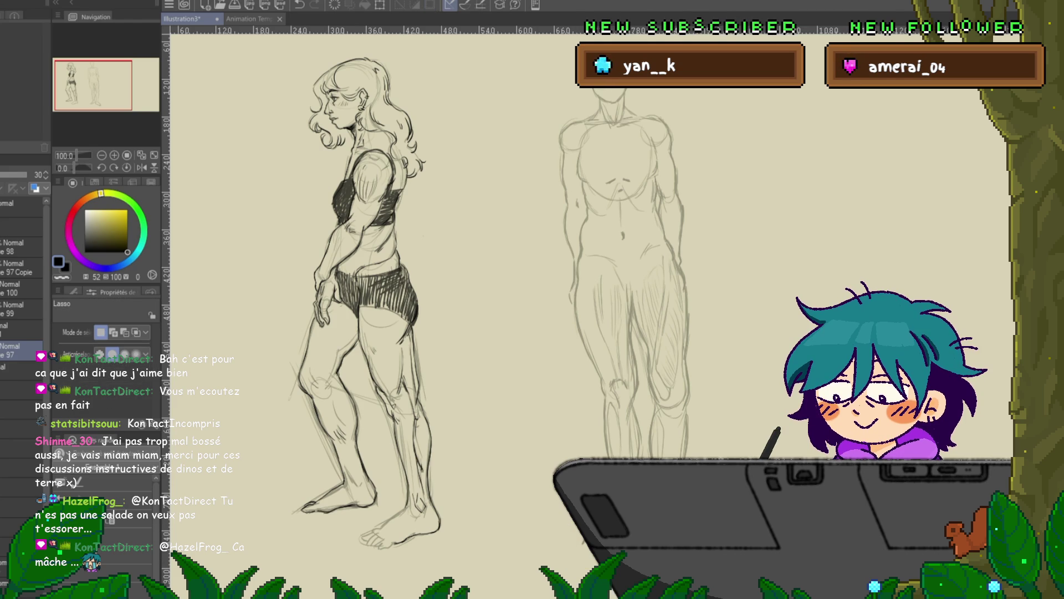
{"action": "key", "text": "p"}
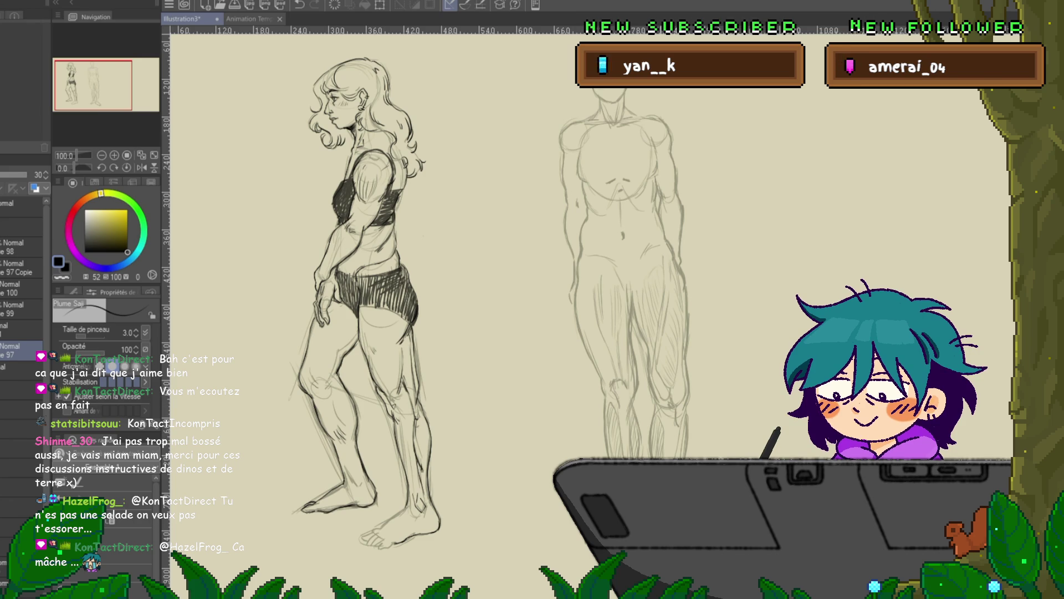
{"action": "scroll", "coordinate": [587, 311], "scroll_direction": "up", "scroll_amount": 1}
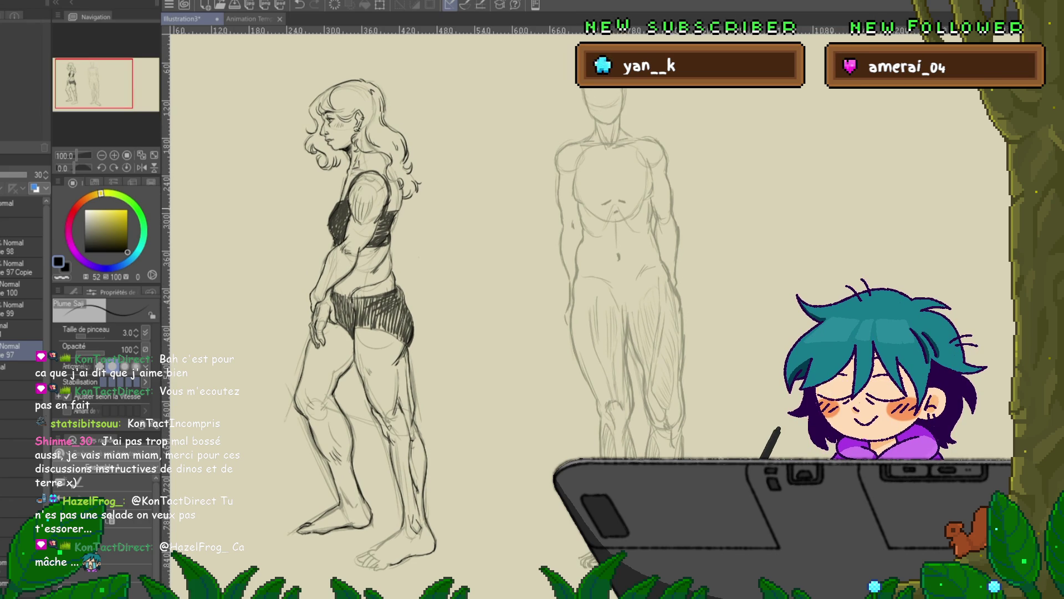
{"action": "scroll", "coordinate": [587, 311], "scroll_direction": "up", "scroll_amount": 5}
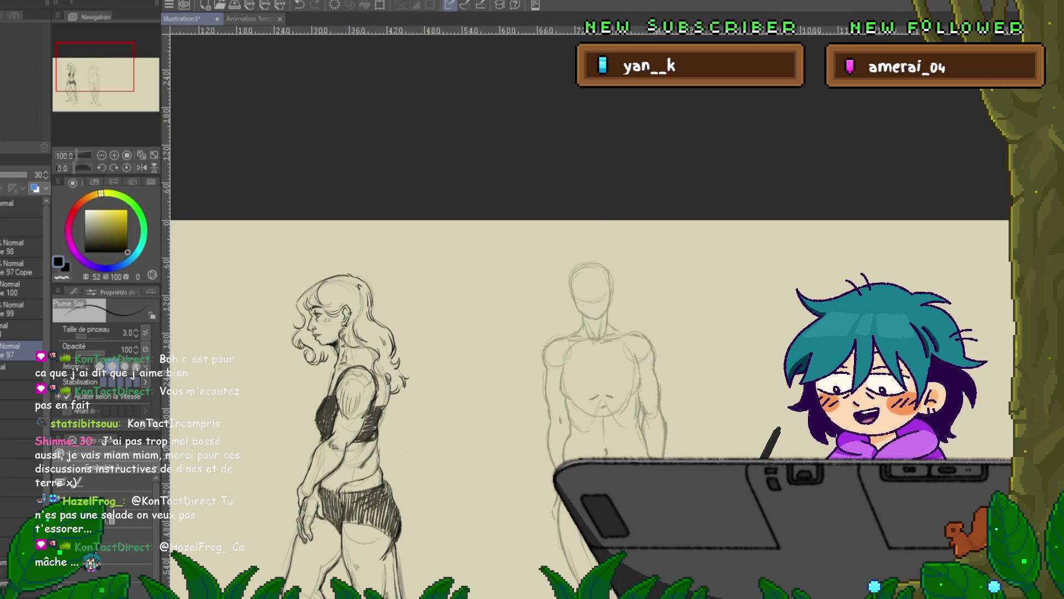
Scroll and pan the canvas to centre the front-facing figure's head
{"action": "scroll", "coordinate": [617, 327], "scroll_direction": "up", "scroll_amount": 1}
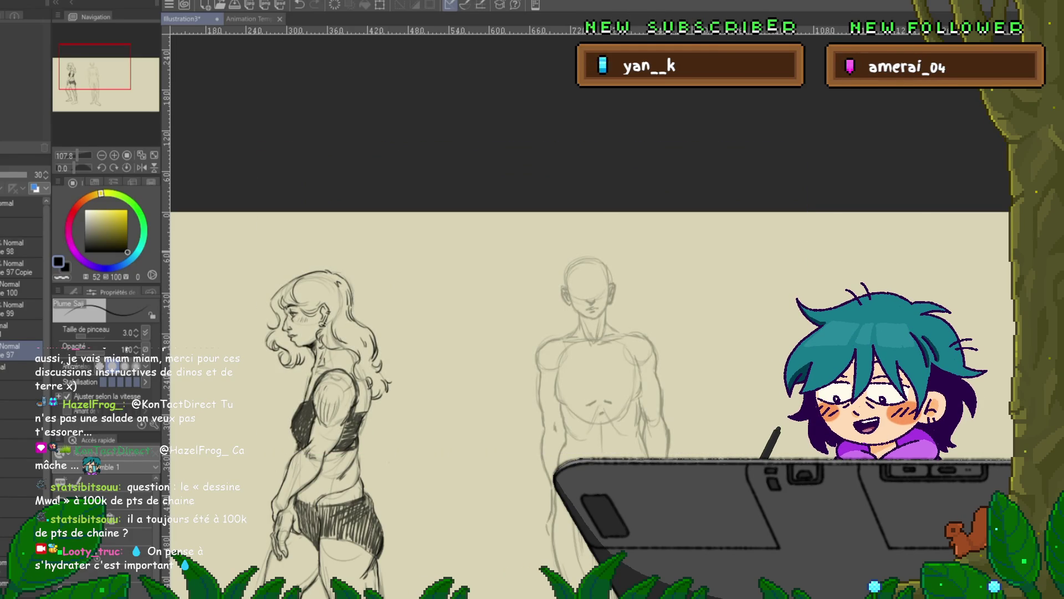
{"action": "mouse_move", "coordinate": [555, 333]}
{"action": "left_mouse_down"}
{"action": "mouse_move", "coordinate": [524, 351]}
{"action": "mouse_move", "coordinate": [488, 349]}
{"action": "left_mouse_up"}
Lasso around the front figure's head and start a transform, undoing back to keep the selection
{"action": "key", "text": "m"}
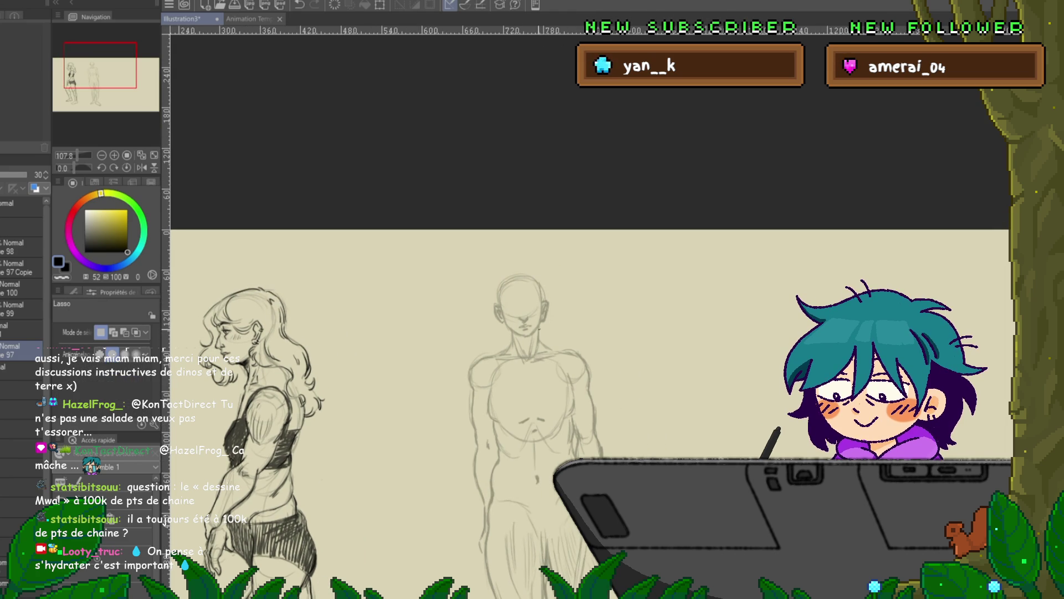
{"action": "left_click_drag", "start_coordinate": [571, 299], "coordinate": [549, 325]}
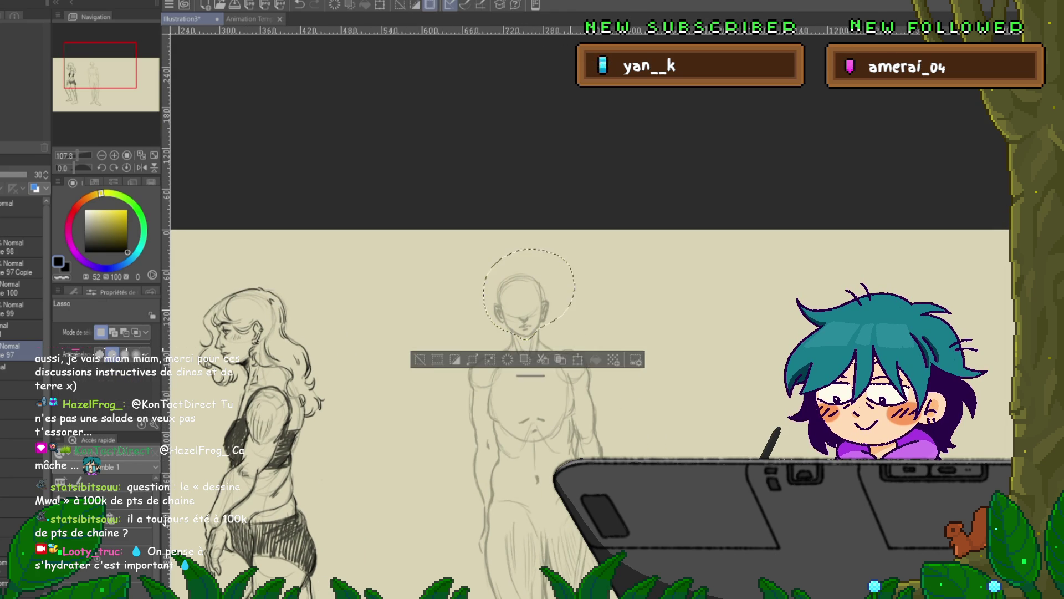
{"action": "key", "text": "ctrl+t"}
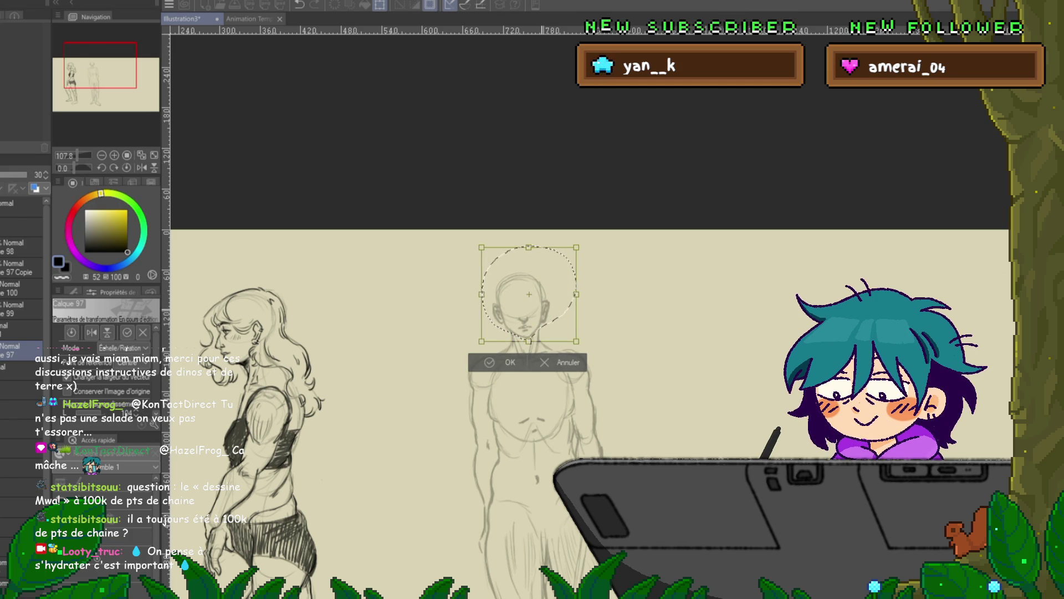
{"action": "key", "text": "Return"}
{"action": "key", "text": "ctrl+d"}
{"action": "key", "text": "p"}
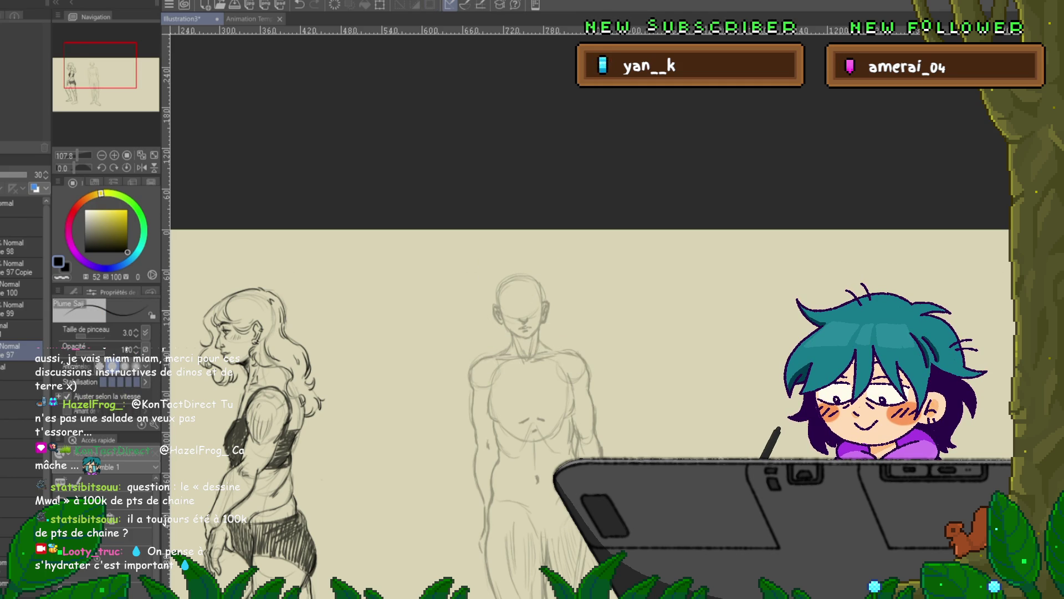
{"action": "key", "text": "ctrl+z"}
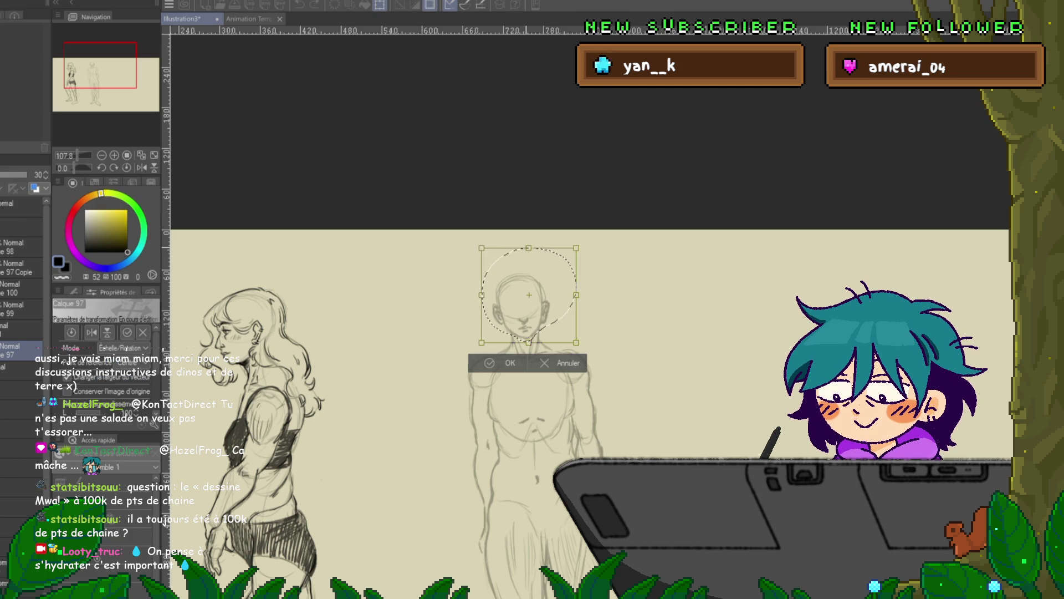
{"action": "key", "text": "ctrl+z"}
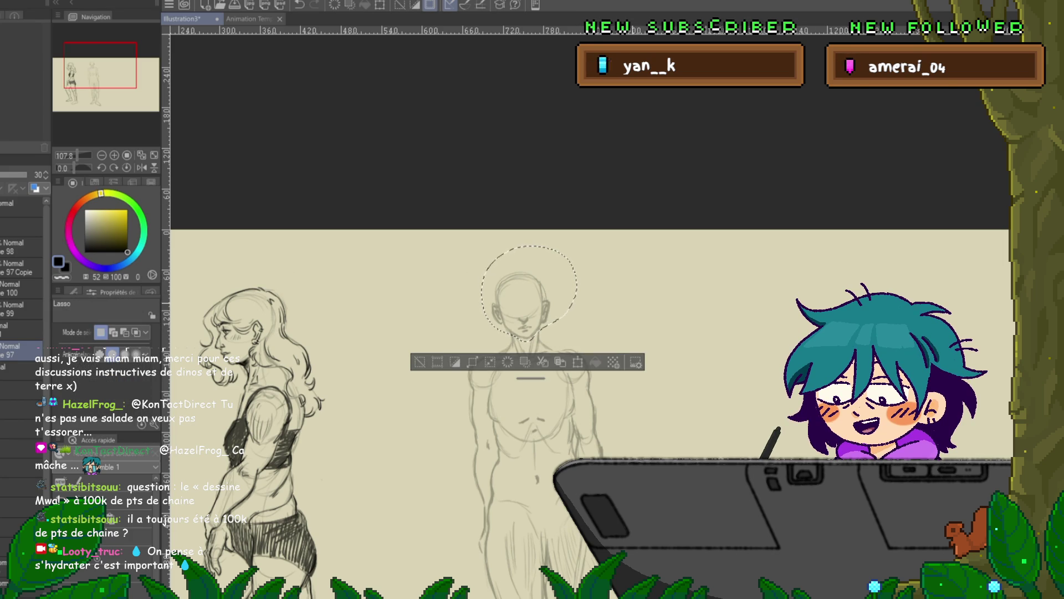
Enlarge the head circle to about 102%, commit it, and clear the selection
{"action": "key", "text": "ctrl+d"}
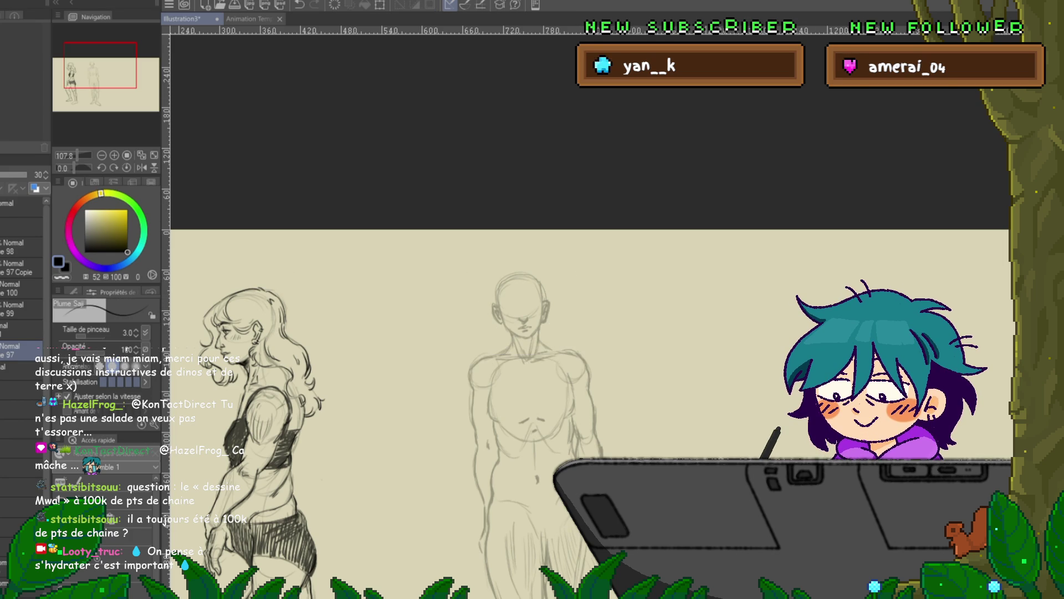
{"action": "key", "text": "ctrl+z"}
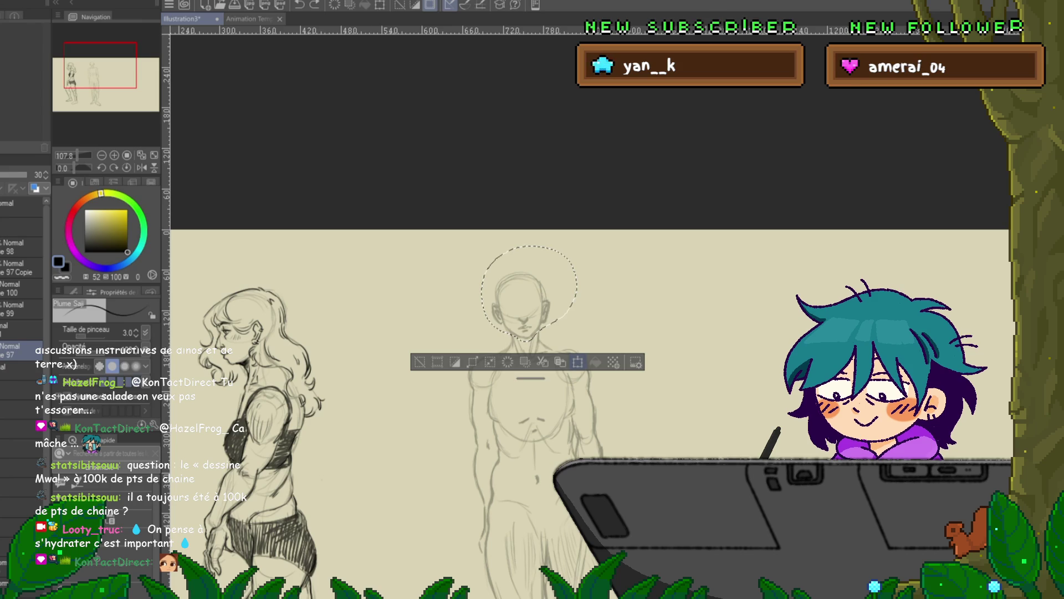
{"action": "key", "text": "ctrl+t"}
{"action": "left_click_drag", "start_coordinate": [529, 245], "coordinate": [528, 242]}
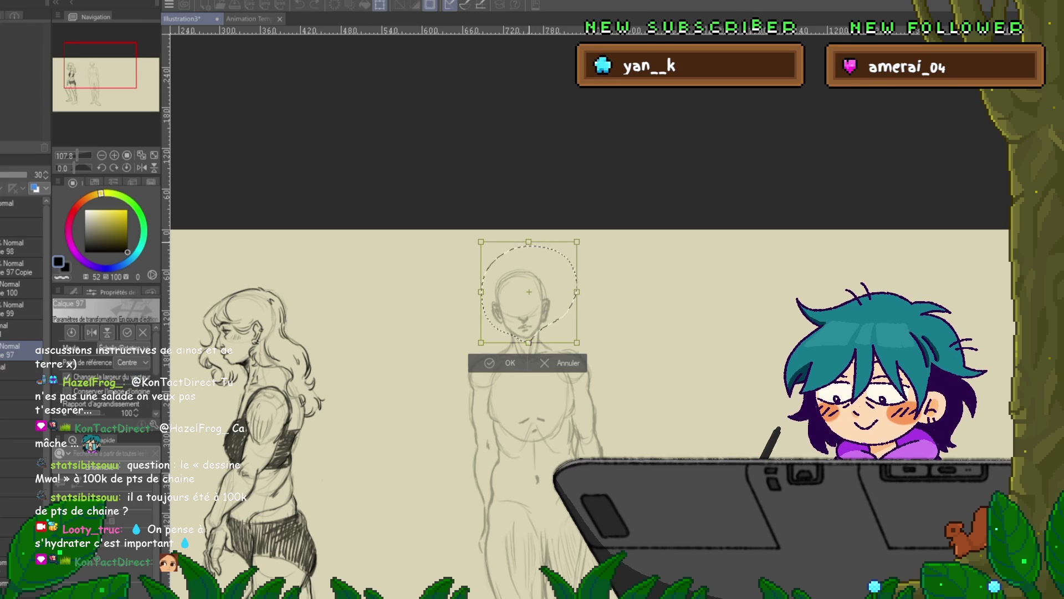
{"action": "left_click_drag", "start_coordinate": [578, 293], "coordinate": [529, 294]}
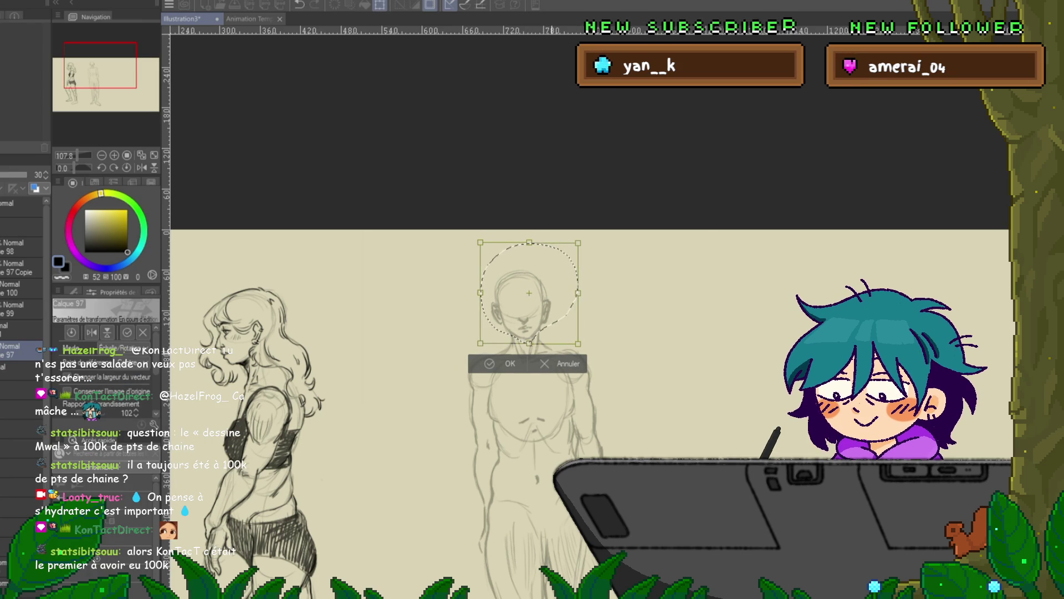
{"action": "key", "text": "Return"}
{"action": "key", "text": "p"}
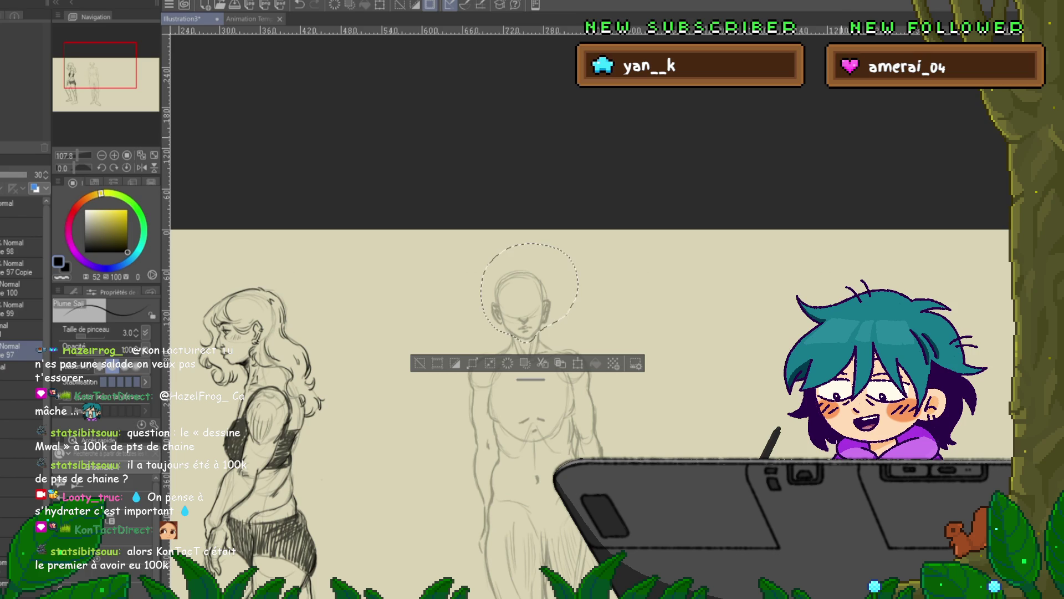
{"action": "key", "text": "ctrl+d"}
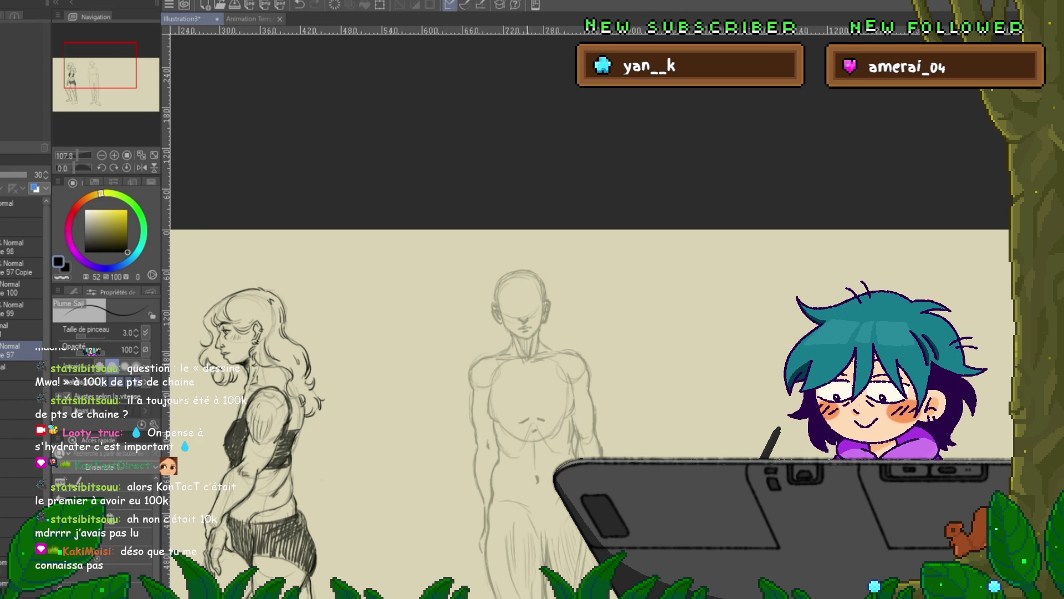
Zoom in on the face and draw an eye line, then paste in the Kaki Chien persimmon drawing
{"action": "key", "text": "ctrl+plus"}
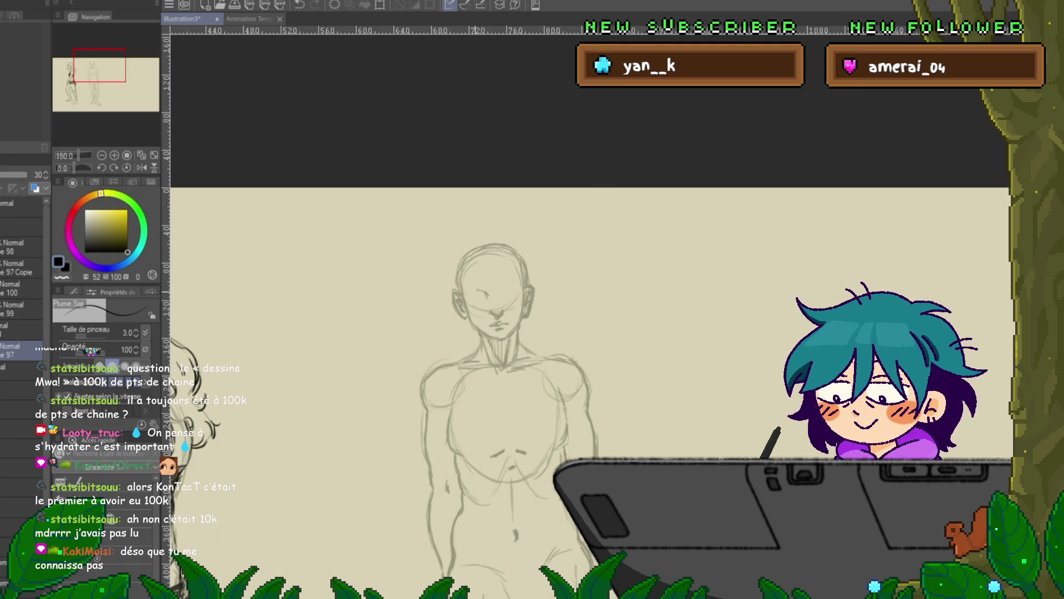
{"action": "left_click_drag", "start_coordinate": [473, 294], "coordinate": [488, 291]}
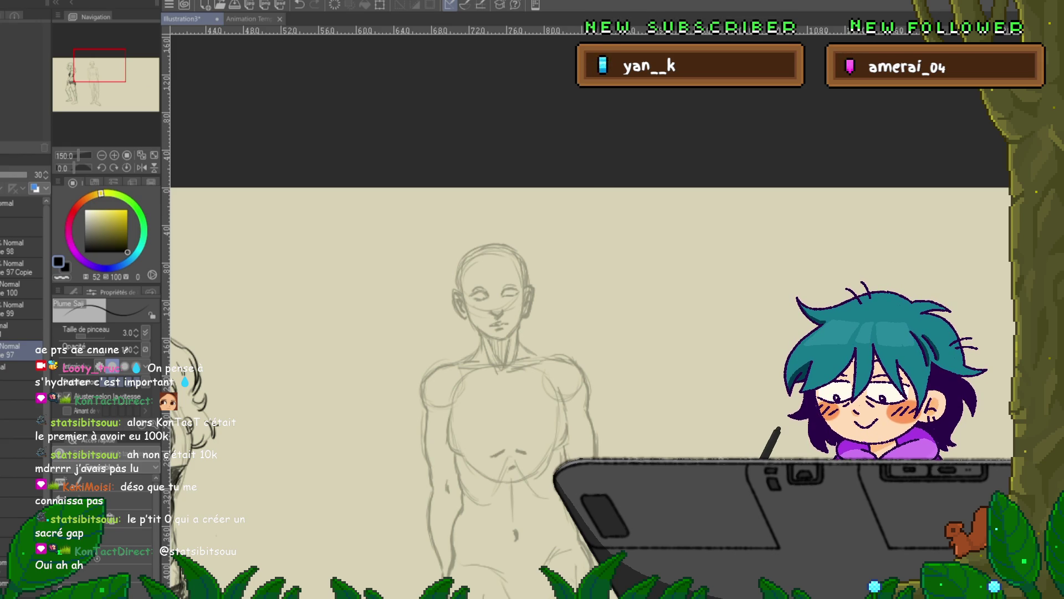
{"action": "key", "text": "ctrl+v"}
{"action": "scroll", "coordinate": [366, 388], "scroll_direction": "down", "scroll_amount": 2}
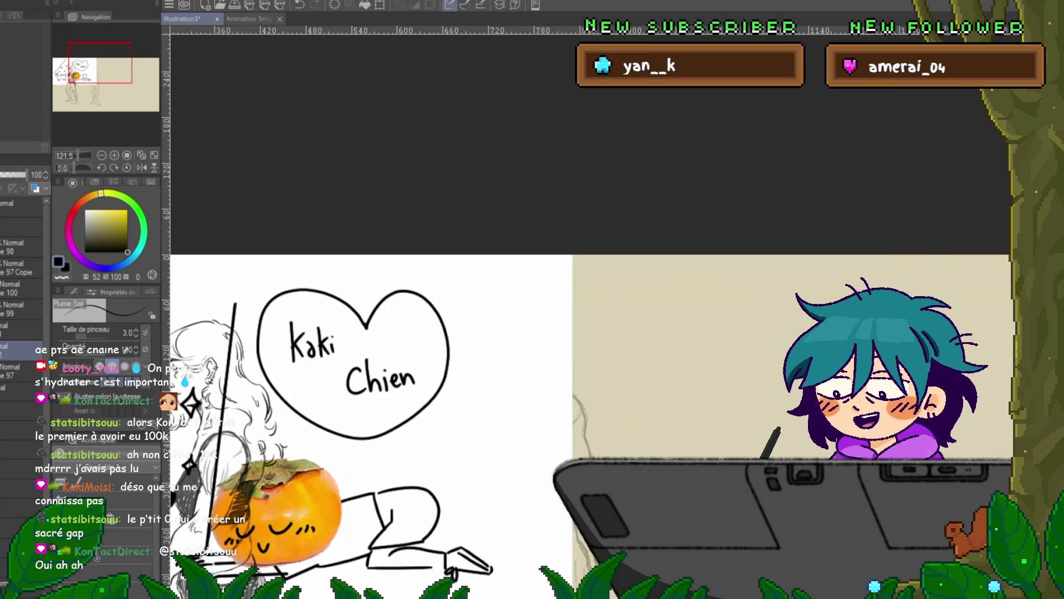
{"action": "scroll", "coordinate": [383, 427], "scroll_direction": "left", "scroll_amount": 5}
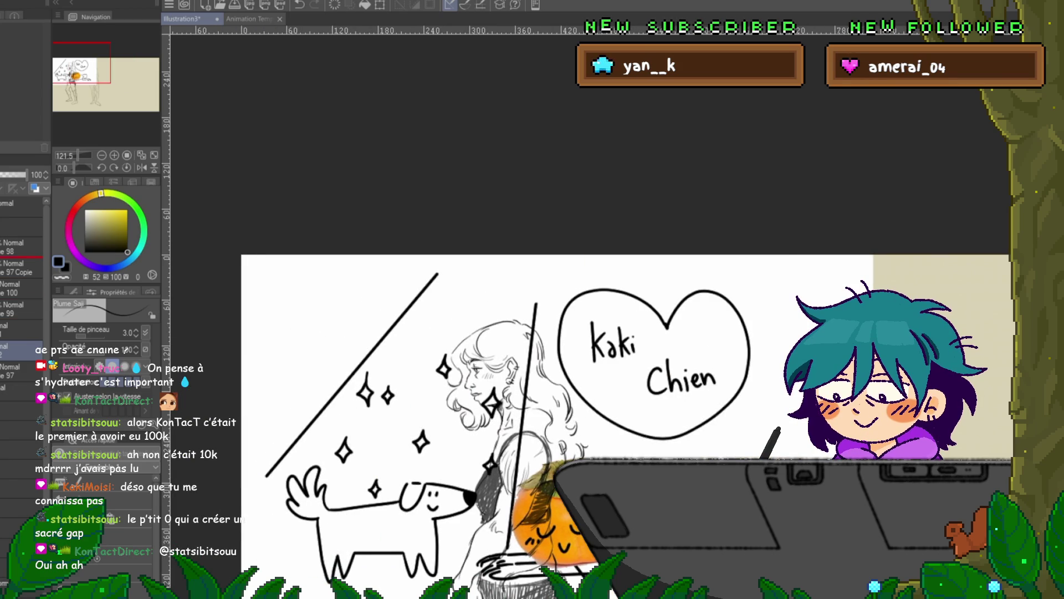
{"action": "left_click_drag", "start_coordinate": [17, 349], "coordinate": [17, 244]}
{"action": "scroll", "coordinate": [555, 361], "scroll_direction": "down", "scroll_amount": 3}
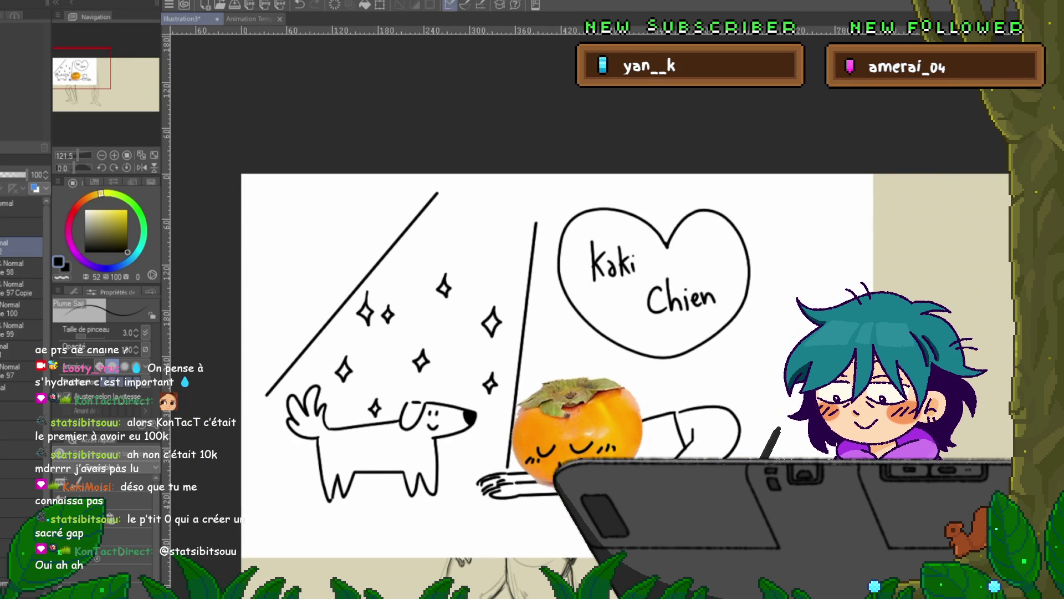
{"action": "scroll", "coordinate": [554, 332], "scroll_direction": "down", "scroll_amount": 3}
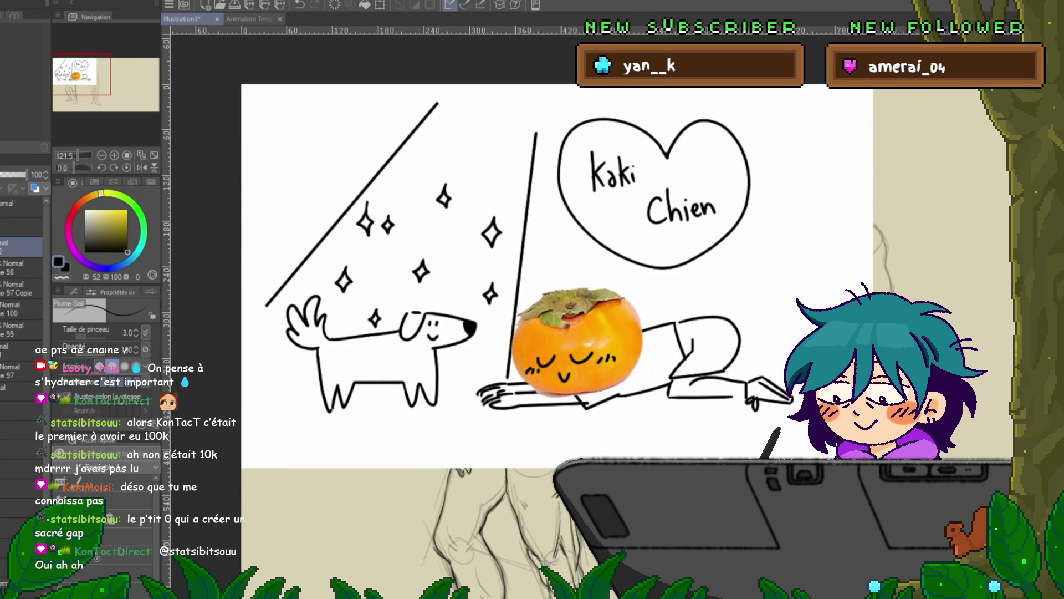
{"action": "scroll", "coordinate": [435, 359], "scroll_direction": "down", "scroll_amount": 1}
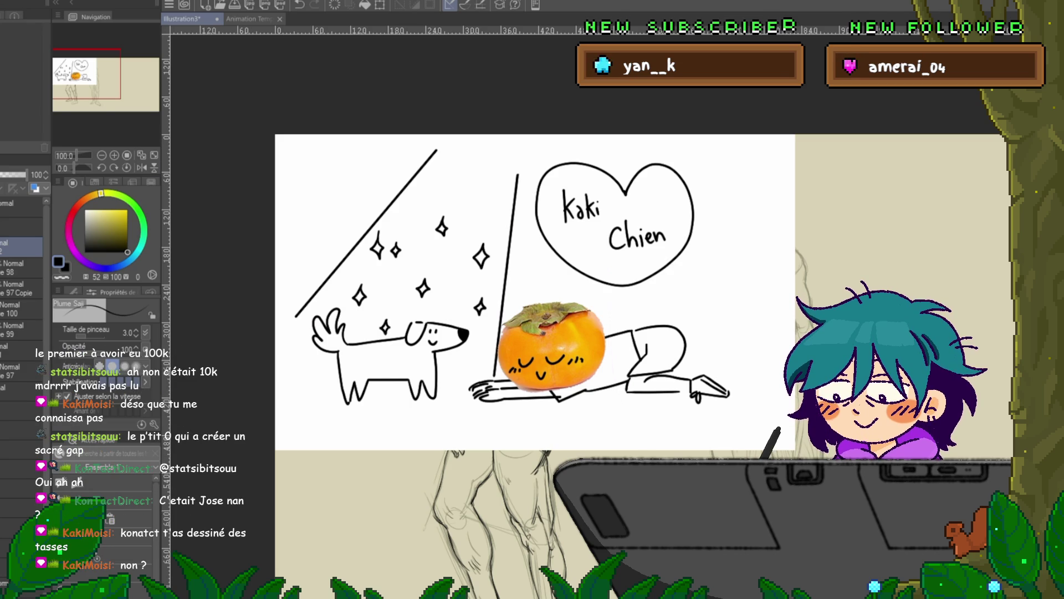
{"action": "key", "text": "ctrl+z"}
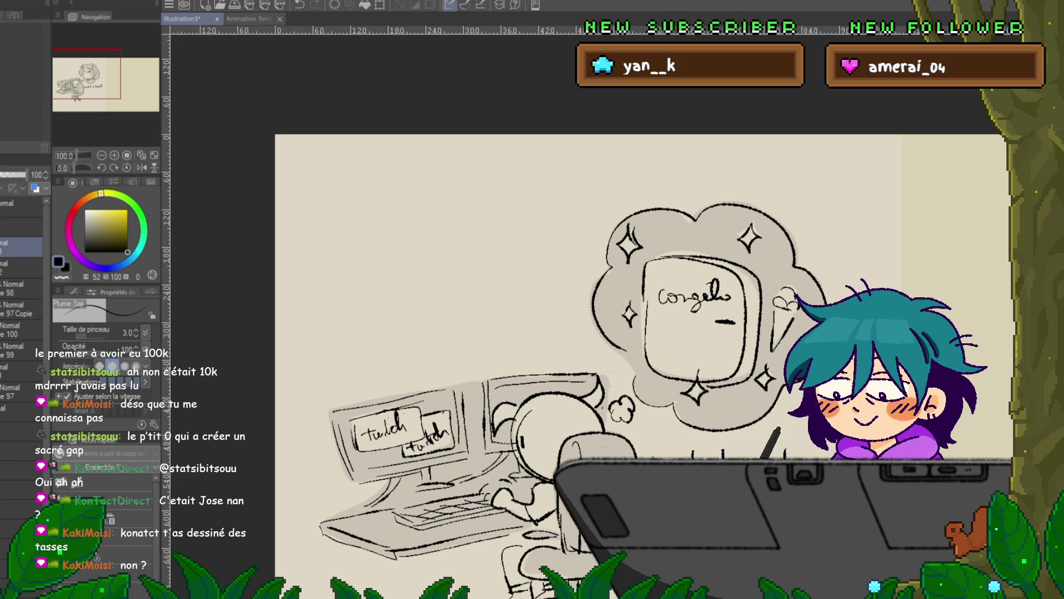
{"action": "scroll", "coordinate": [637, 332], "scroll_direction": "down", "scroll_amount": 3}
{"action": "scroll", "coordinate": [638, 333], "scroll_direction": "down", "scroll_amount": 1}
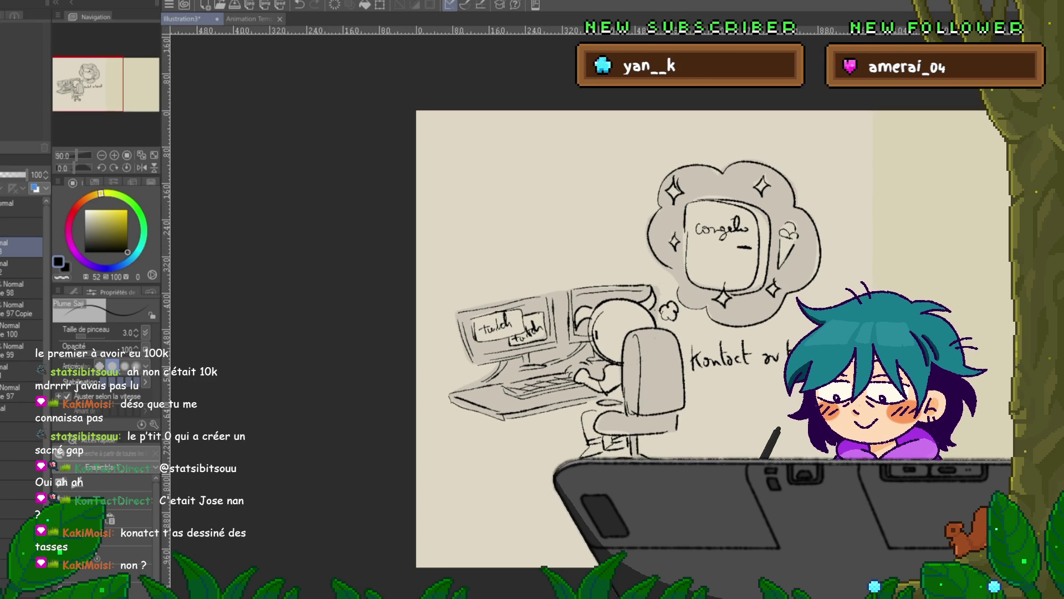
{"action": "scroll", "coordinate": [638, 332], "scroll_direction": "down", "scroll_amount": 2}
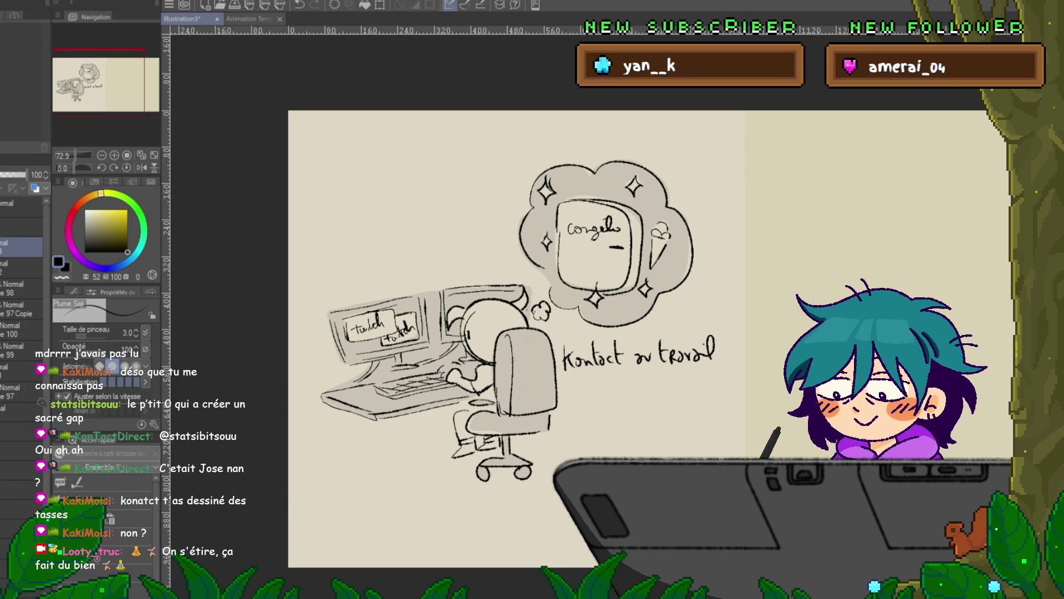
{"action": "key", "text": "ctrl+z"}
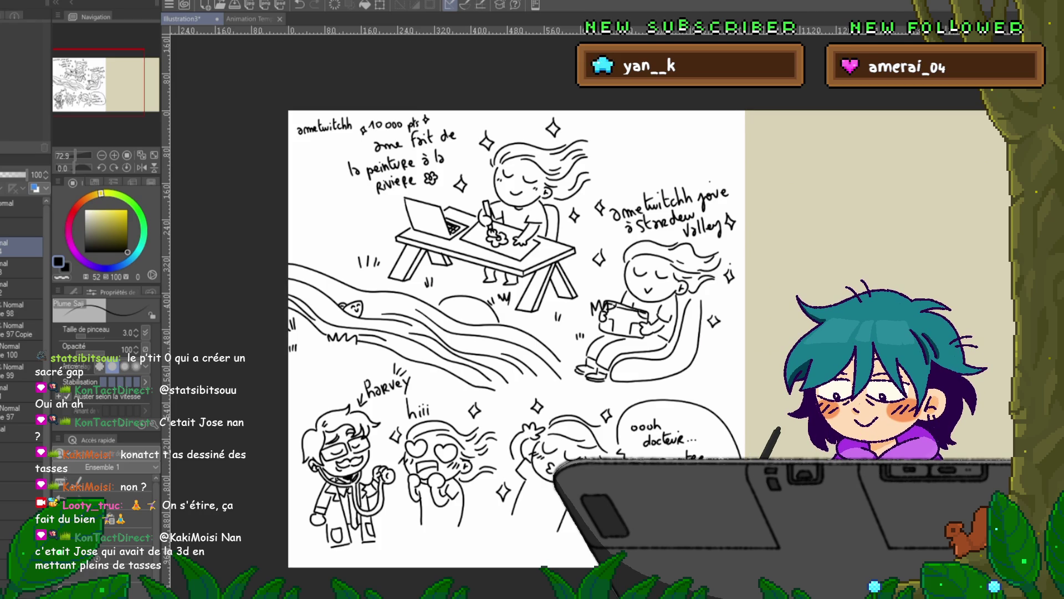
{"action": "left_click", "coordinate": [21, 287]}
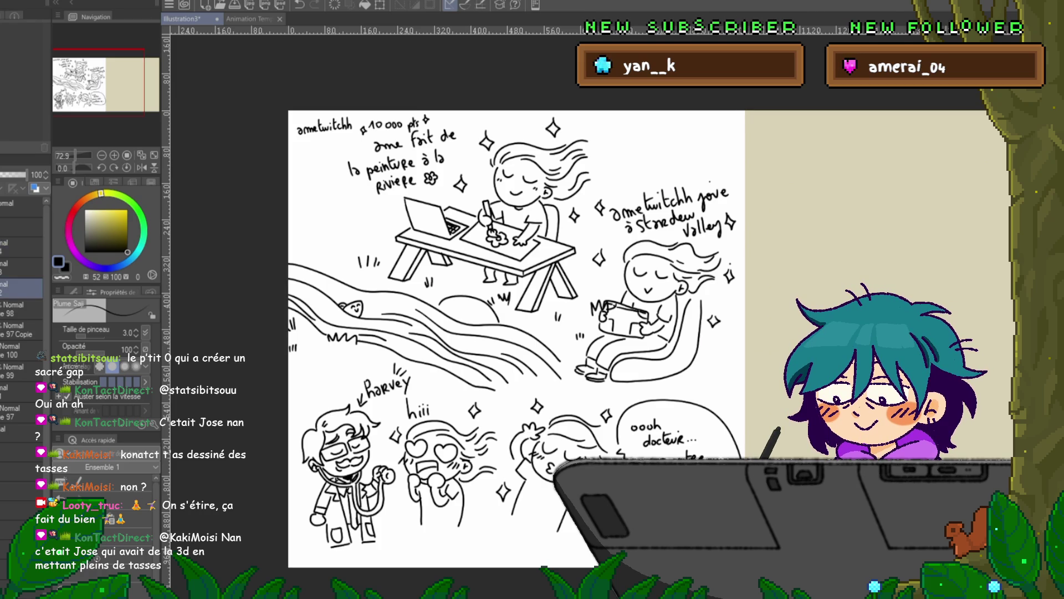
{"action": "key", "text": "Delete"}
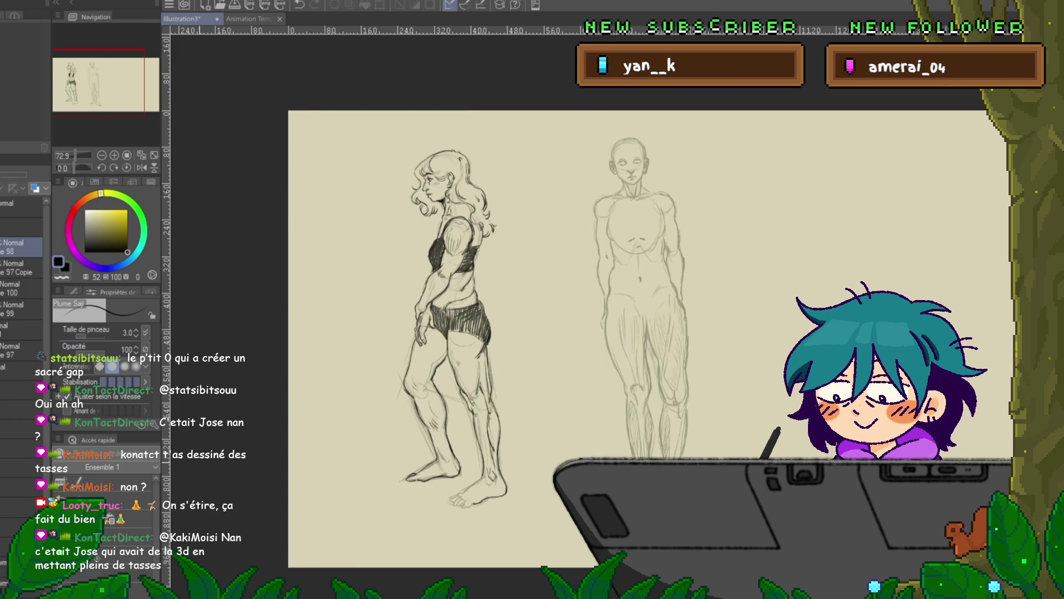
Make the faint 'Normal 97' sketch layer active and zoom to 110% on both figures' heads and torsos
{"action": "left_click", "coordinate": [21, 287]}
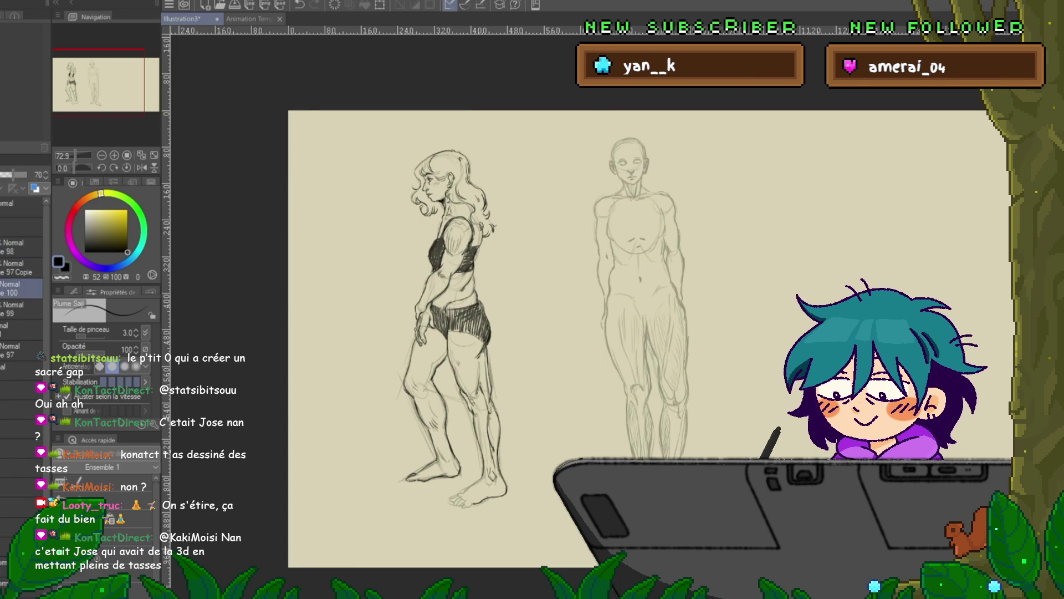
{"action": "left_click", "coordinate": [2, 287]}
{"action": "left_click", "coordinate": [2, 287]}
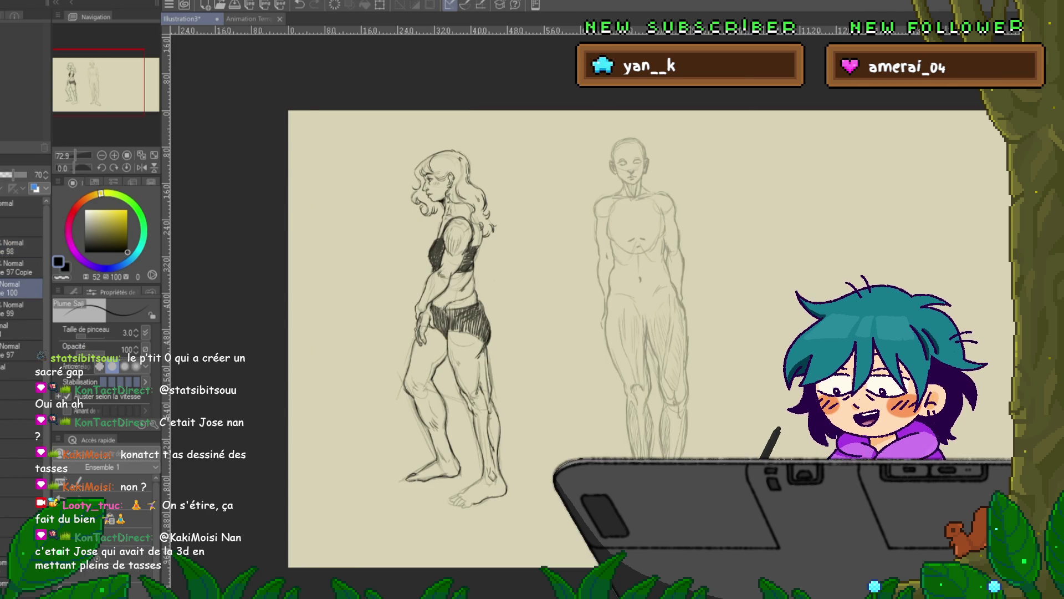
{"action": "left_click", "coordinate": [2, 350]}
{"action": "left_click", "coordinate": [2, 350]}
{"action": "left_click", "coordinate": [21, 351]}
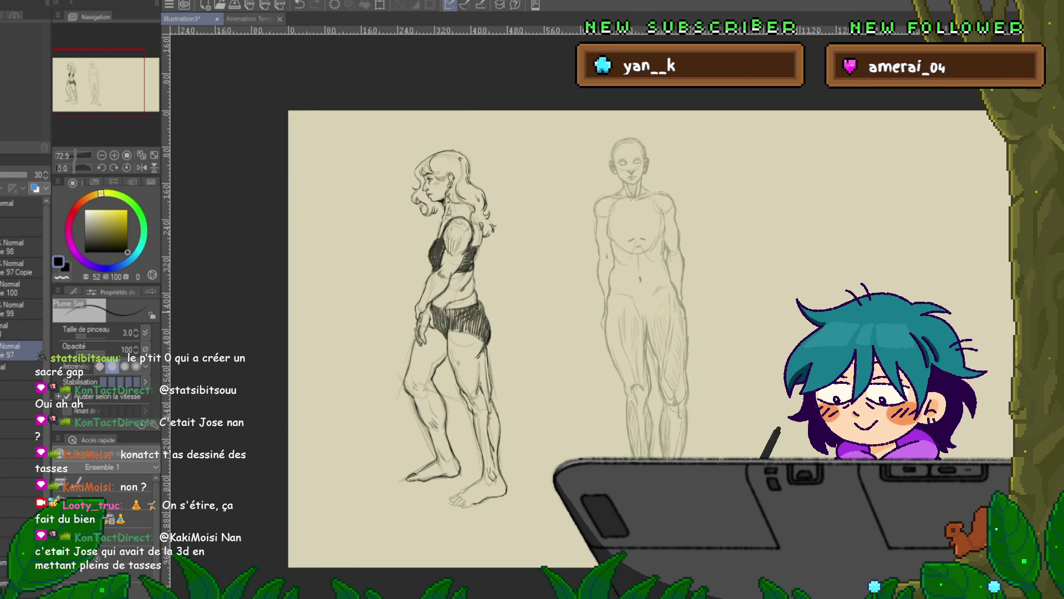
{"action": "scroll", "coordinate": [792, 310], "scroll_direction": "up", "scroll_amount": 2}
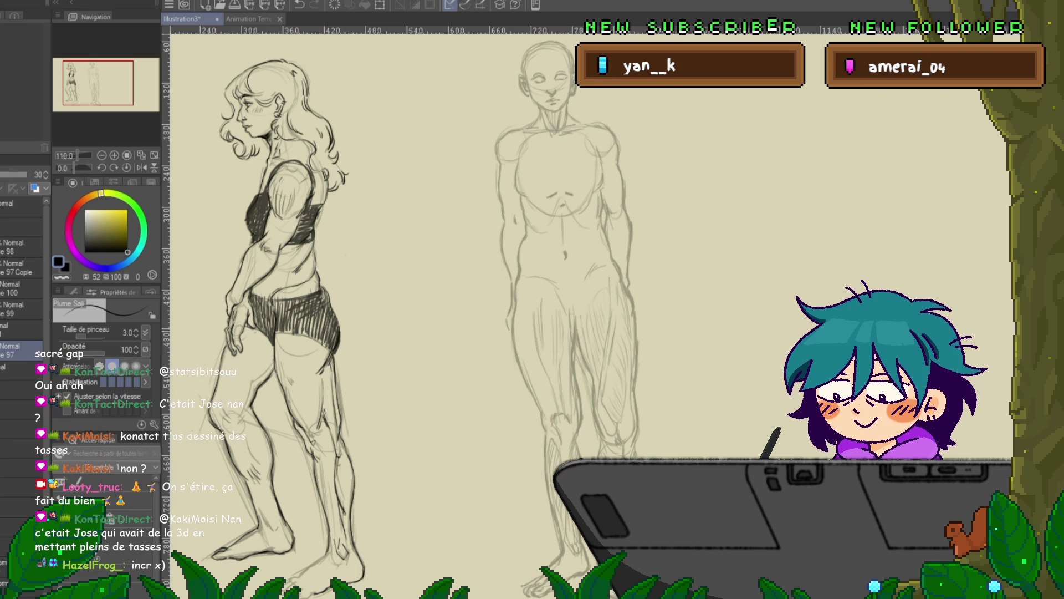
{"action": "left_click_drag", "start_coordinate": [554, 277], "coordinate": [471, 418]}
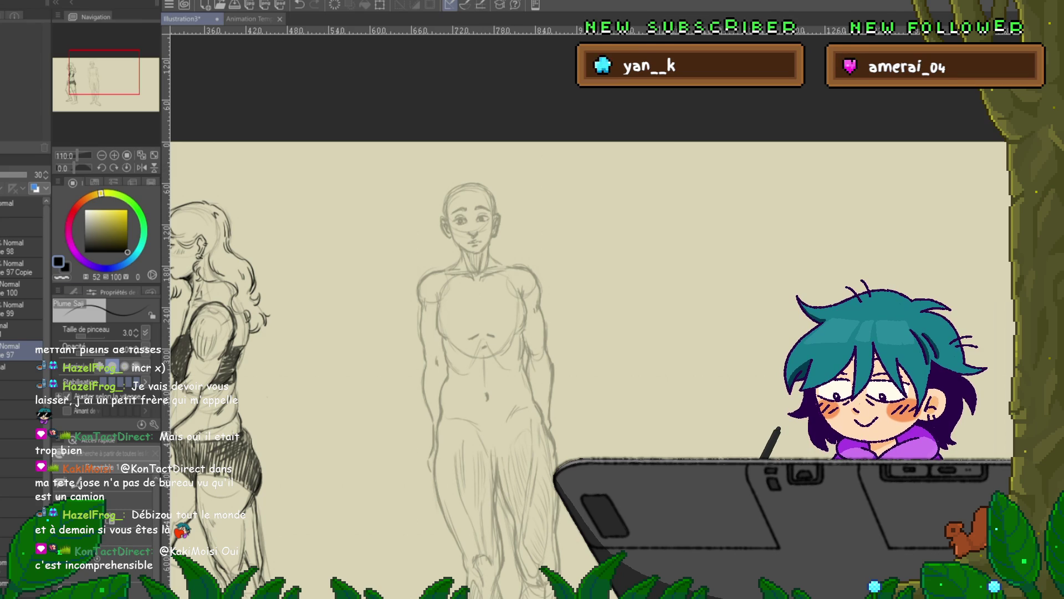
Hide and restore the left figure's hatching to compare, then return to the 30% sketch layer
{"action": "key", "text": "Delete"}
{"action": "key", "text": "ctrl+z"}
{"action": "key", "text": "ctrl+y"}
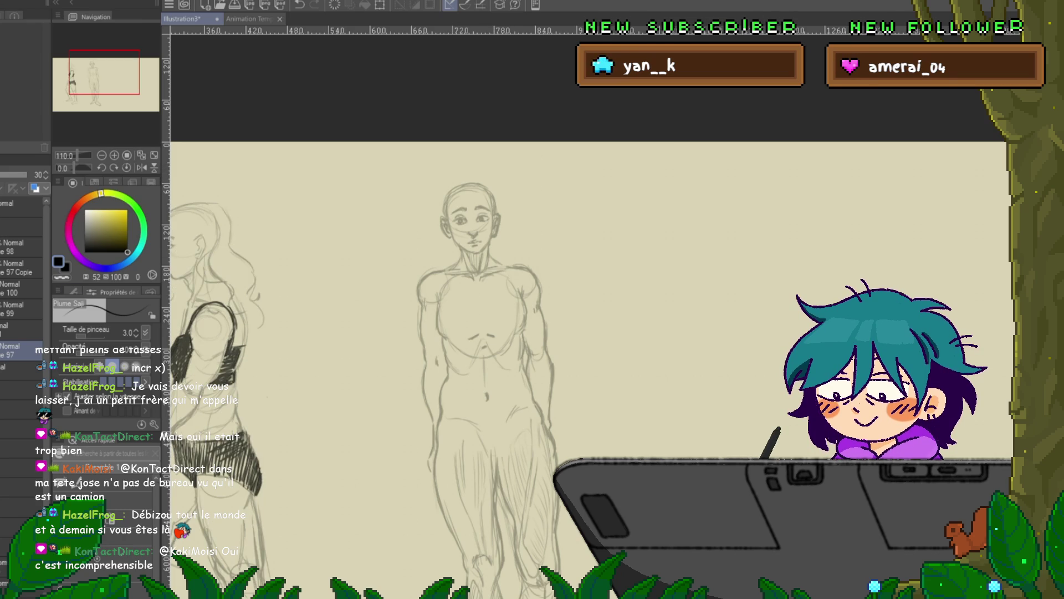
{"action": "key", "text": "ctrl+z"}
{"action": "left_click", "coordinate": [21, 308]}
{"action": "left_click", "coordinate": [21, 350]}
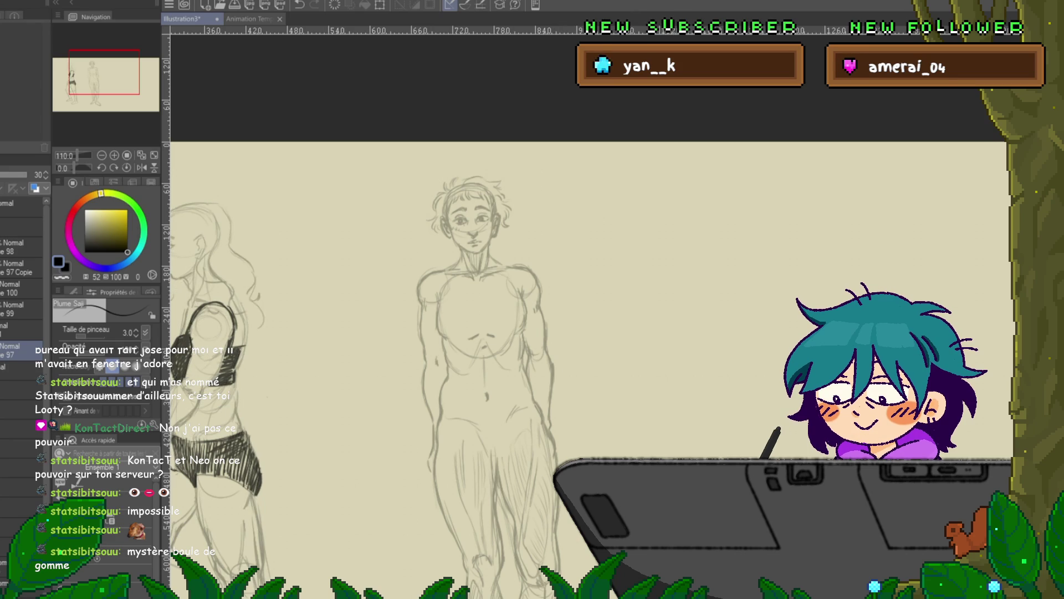
{"action": "left_click", "coordinate": [17, 288]}
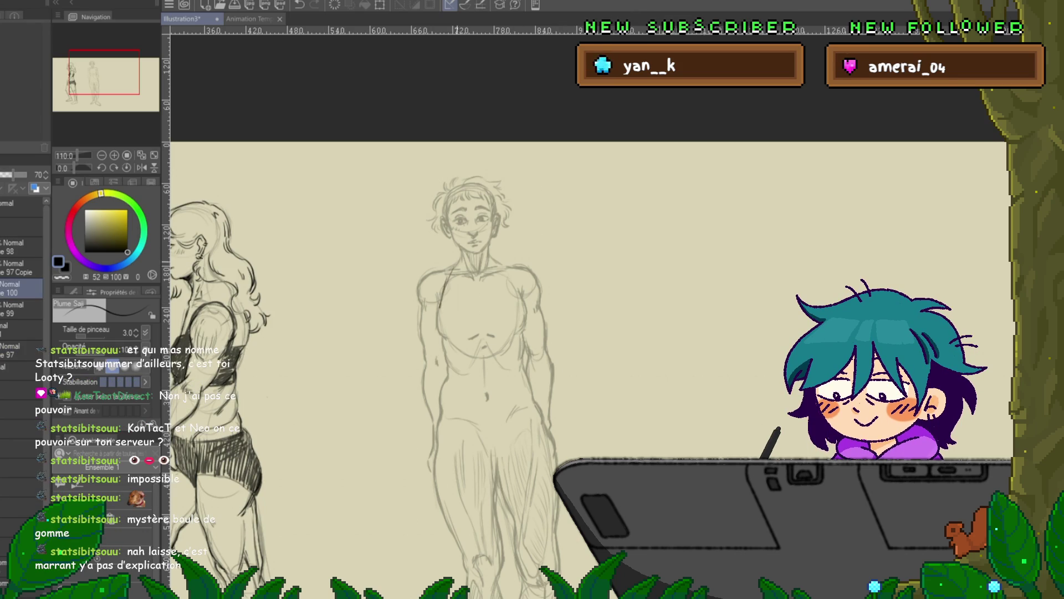
Draw the first line of the halter crop top across the front figure's chest
{"action": "left_click_drag", "start_coordinate": [501, 261], "coordinate": [523, 307]}
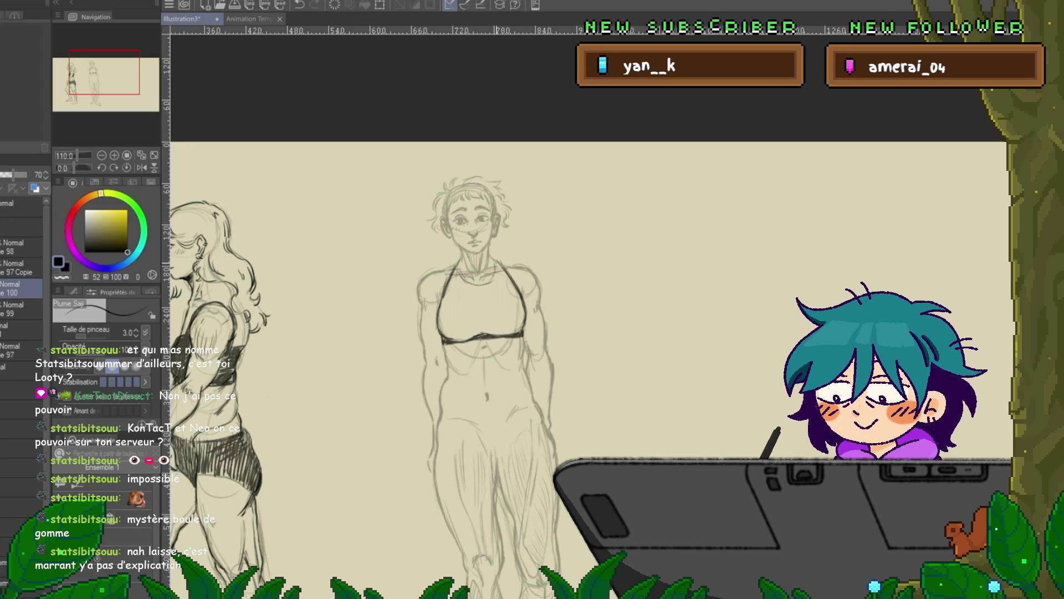
Hatch the front figure's crop top solid dark, then pan down to its hips
{"action": "mouse_move", "coordinate": [466, 282]}
{"action": "left_mouse_down"}
{"action": "mouse_move", "coordinate": [485, 285]}
{"action": "mouse_move", "coordinate": [449, 284]}
{"action": "mouse_move", "coordinate": [446, 339]}
{"action": "left_mouse_up"}
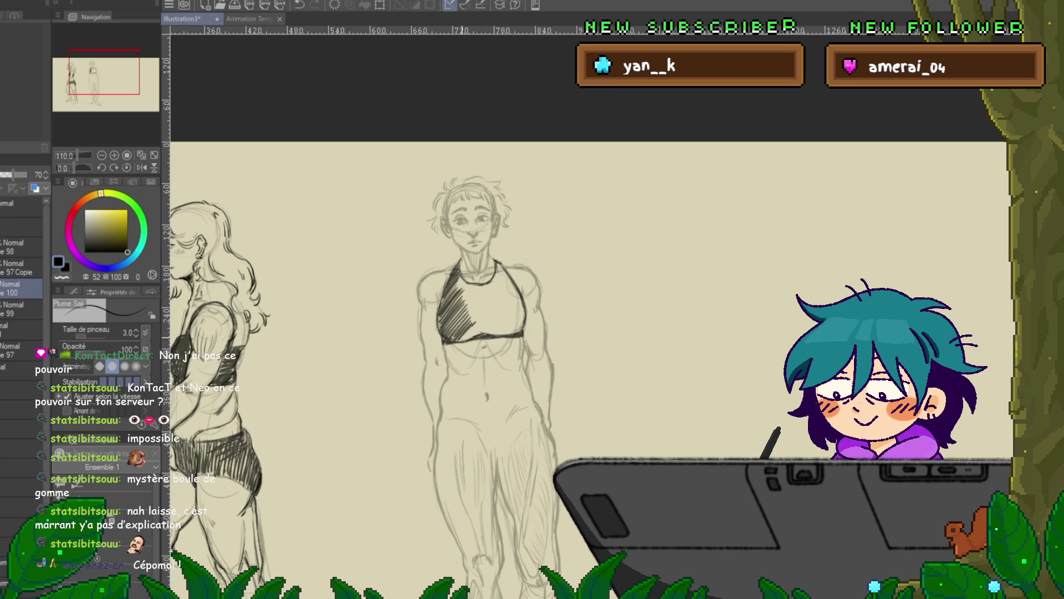
{"action": "left_click_drag", "start_coordinate": [516, 269], "coordinate": [452, 332]}
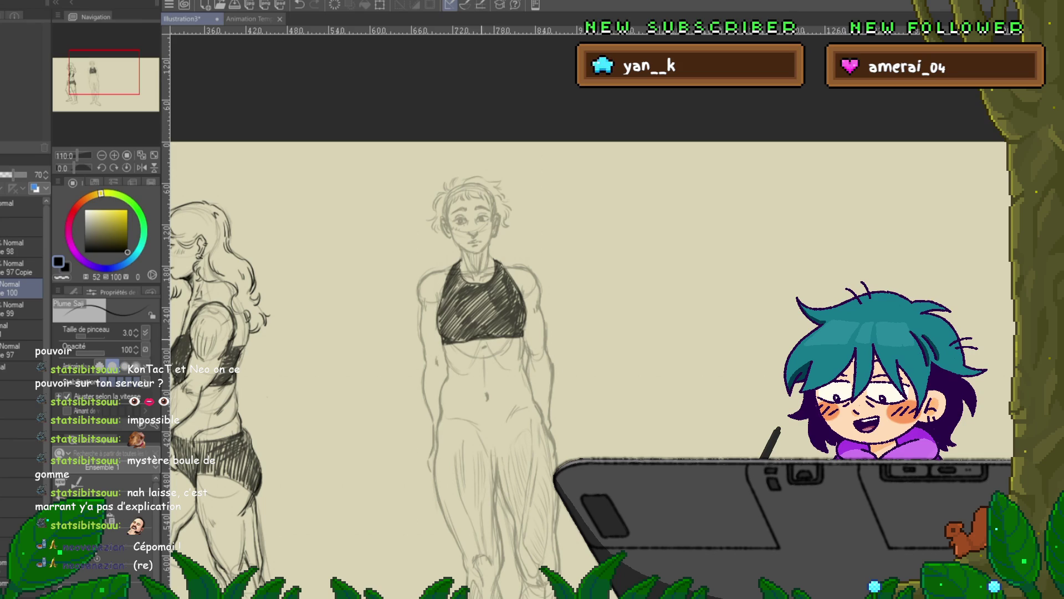
{"action": "left_click_drag", "start_coordinate": [587, 332], "coordinate": [567, 264]}
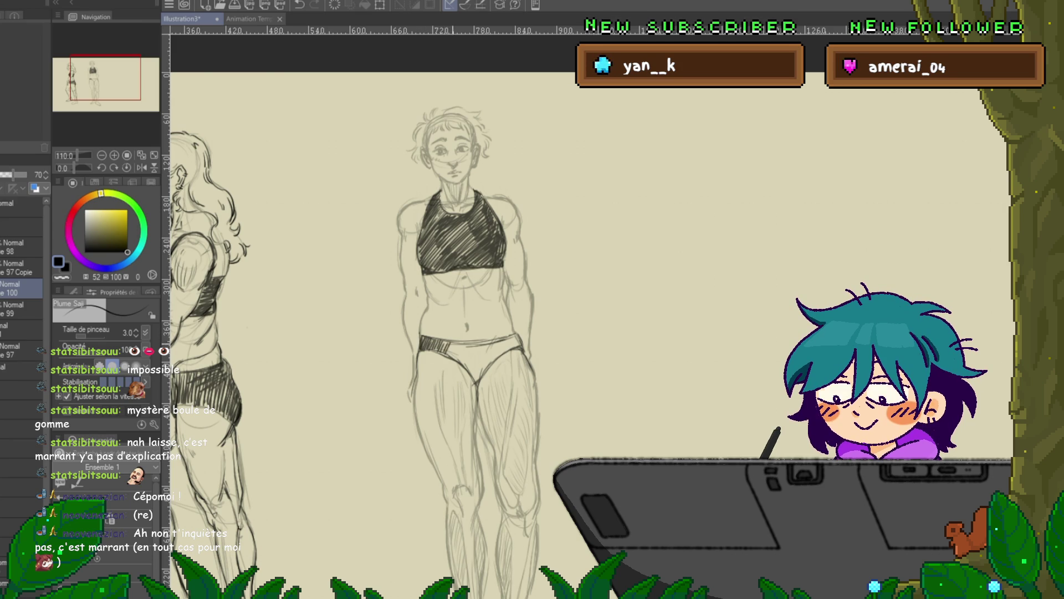
Hatch the front figure's briefs and switch to the fully opaque drawing layer
{"action": "mouse_move", "coordinate": [459, 344]}
{"action": "left_mouse_down"}
{"action": "mouse_move", "coordinate": [495, 381]}
{"action": "mouse_move", "coordinate": [503, 374]}
{"action": "left_mouse_up"}
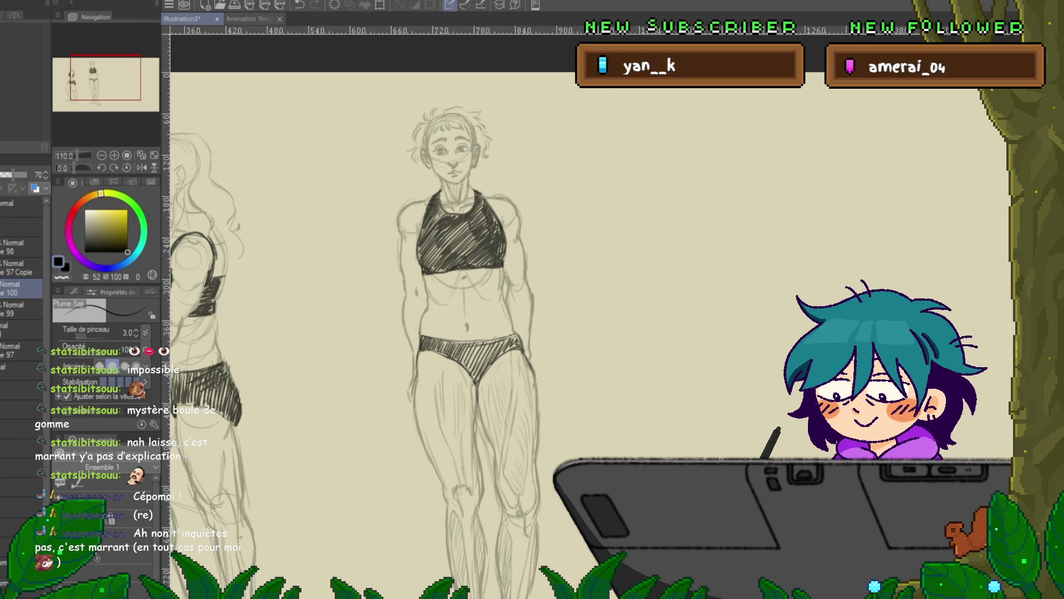
{"action": "left_click", "coordinate": [21, 309]}
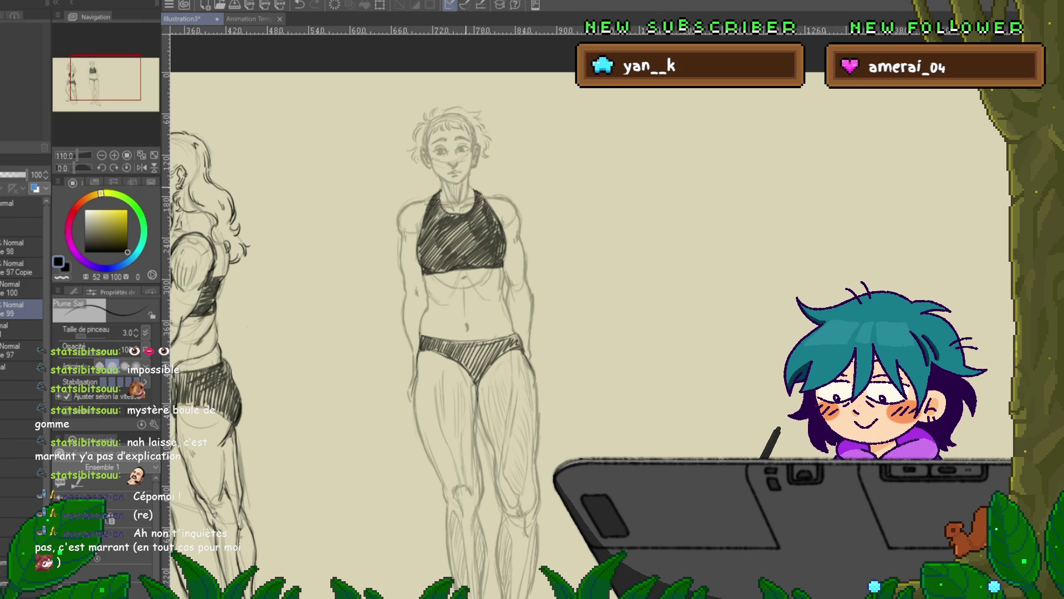
{"action": "scroll", "coordinate": [480, 188], "scroll_direction": "up", "scroll_amount": 2}
{"action": "left_click_drag", "start_coordinate": [480, 188], "coordinate": [505, 319]}
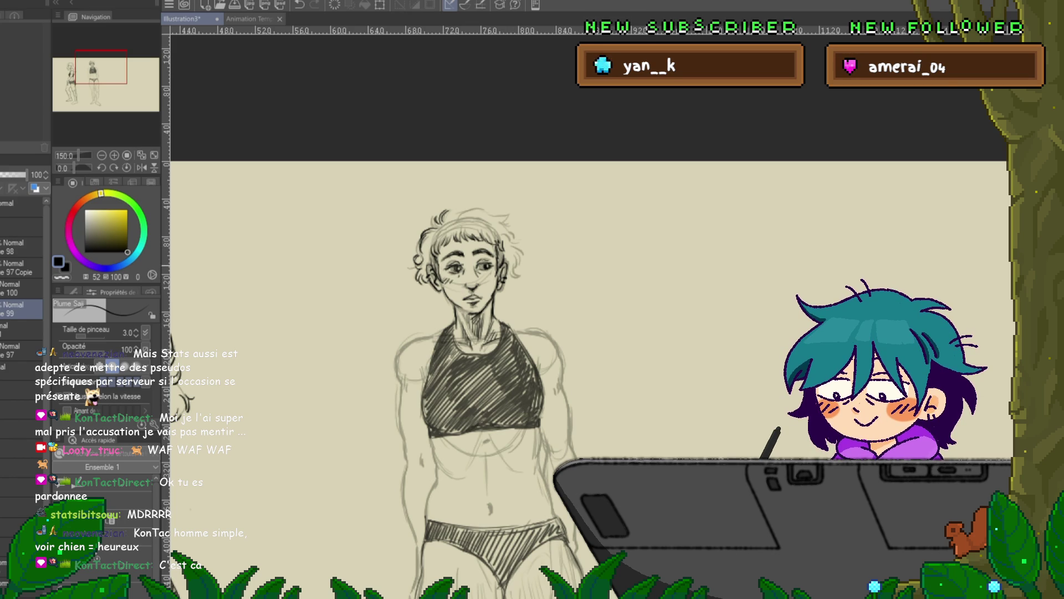
Pan the canvas so the side-view woman shows beside the front figure
{"action": "mouse_move", "coordinate": [555, 332]}
{"action": "left_mouse_down"}
{"action": "mouse_move", "coordinate": [555, 321]}
{"action": "mouse_move", "coordinate": [725, 197]}
{"action": "mouse_move", "coordinate": [793, 172]}
{"action": "left_mouse_up"}
{"action": "left_click_drag", "start_coordinate": [554, 277], "coordinate": [533, 330]}
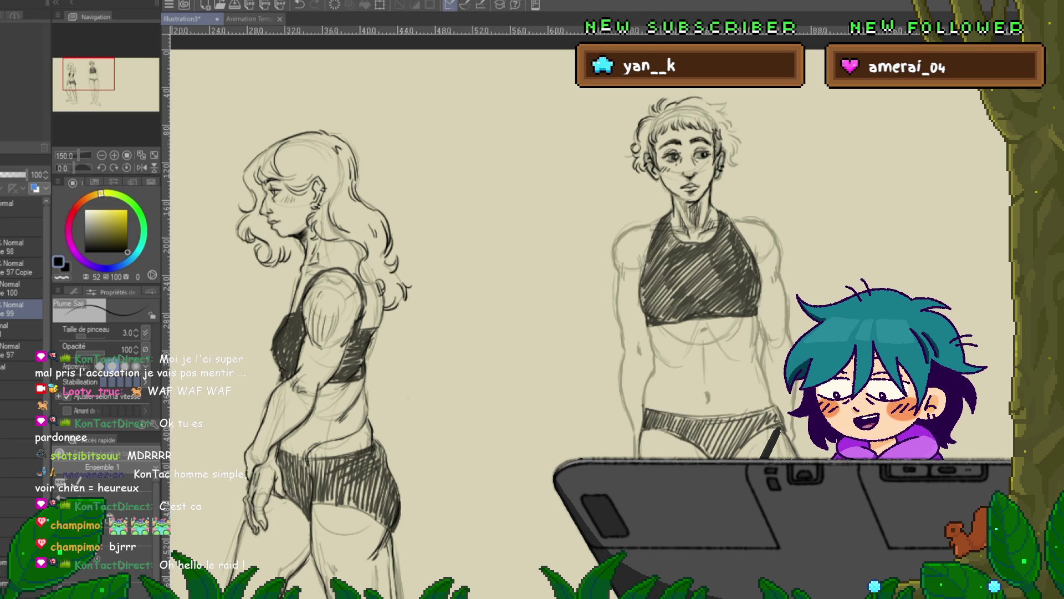
{"action": "left_click_drag", "start_coordinate": [499, 332], "coordinate": [413, 310]}
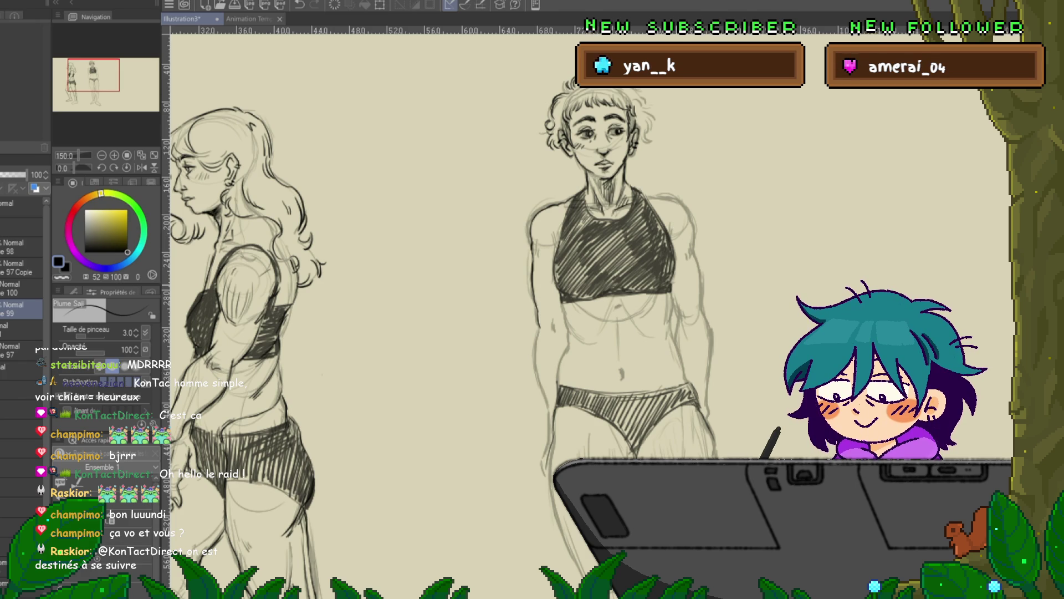
Show the side-view woman's legs, zoom from 150% to 109.4%, and centre both figures
{"action": "left_click_drag", "start_coordinate": [388, 305], "coordinate": [514, 258]}
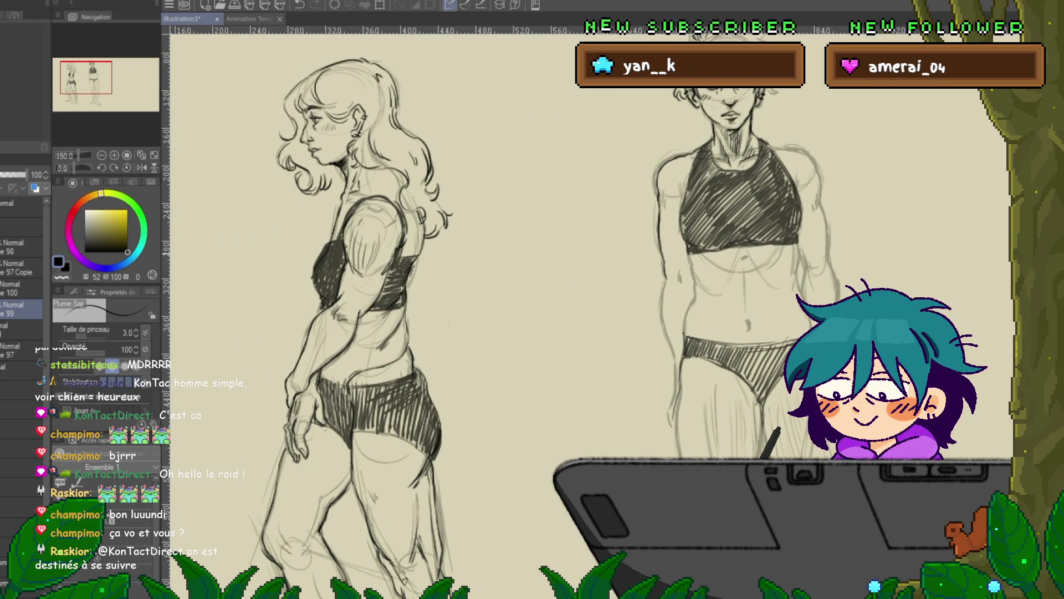
{"action": "scroll", "coordinate": [398, 327], "scroll_direction": "down", "scroll_amount": 3}
{"action": "left_click_drag", "start_coordinate": [388, 305], "coordinate": [235, 305]}
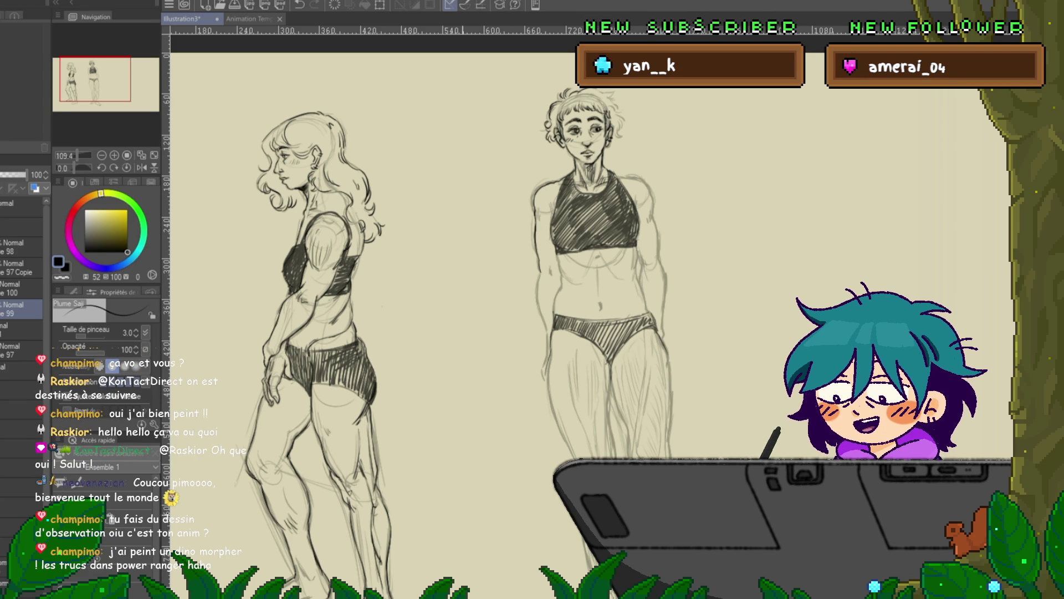
Select the sketch layer below, delete the sketched figures, then undo to restore them
{"action": "scroll", "coordinate": [488, 477], "scroll_direction": "down", "scroll_amount": 2}
{"action": "scroll", "coordinate": [593, 303], "scroll_direction": "down", "scroll_amount": 3}
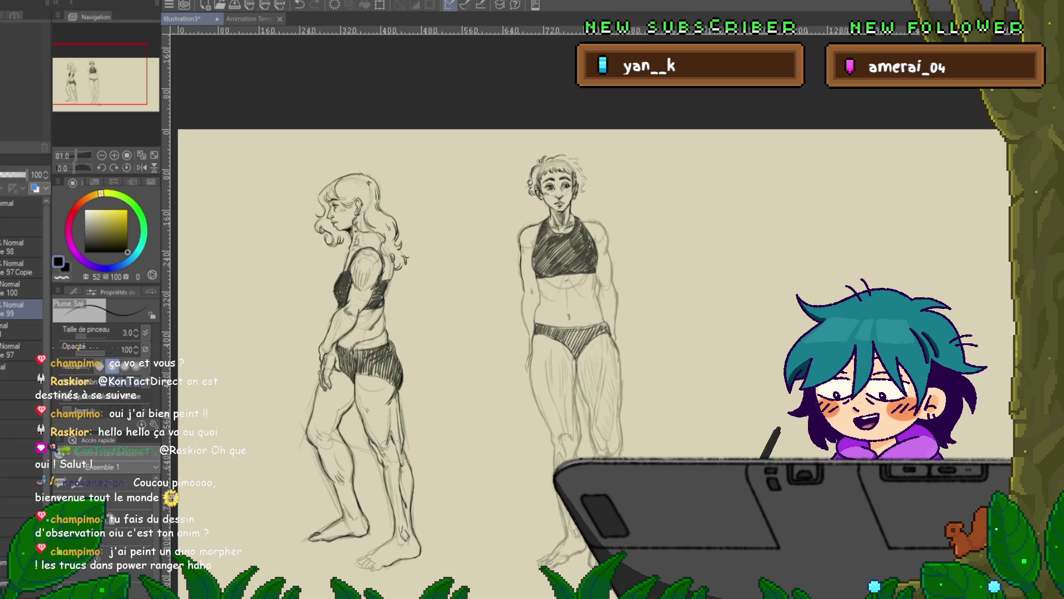
{"action": "scroll", "coordinate": [593, 302], "scroll_direction": "left", "scroll_amount": 4}
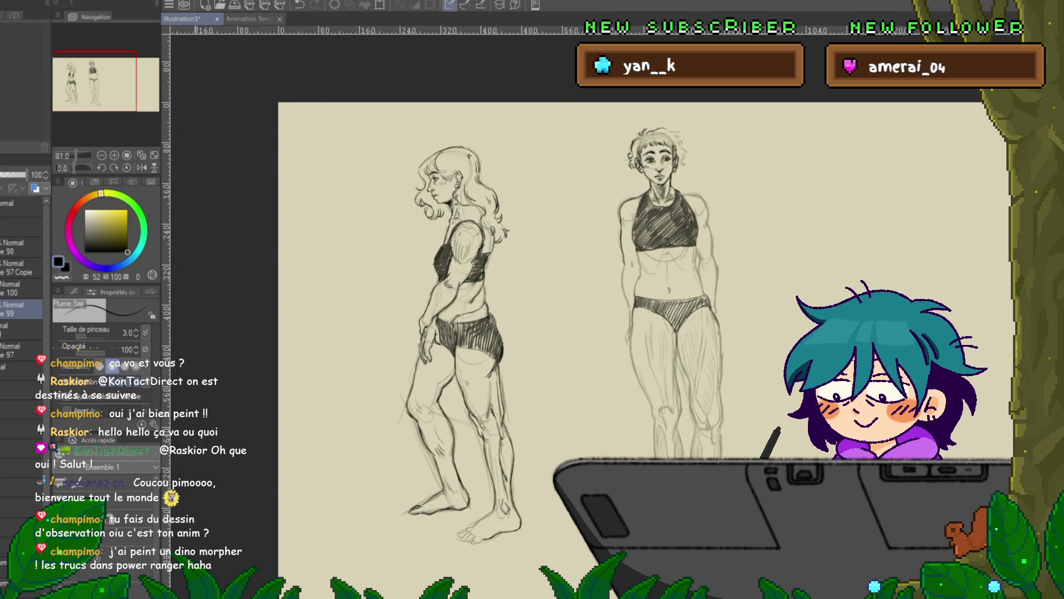
{"action": "left_click", "coordinate": [17, 246]}
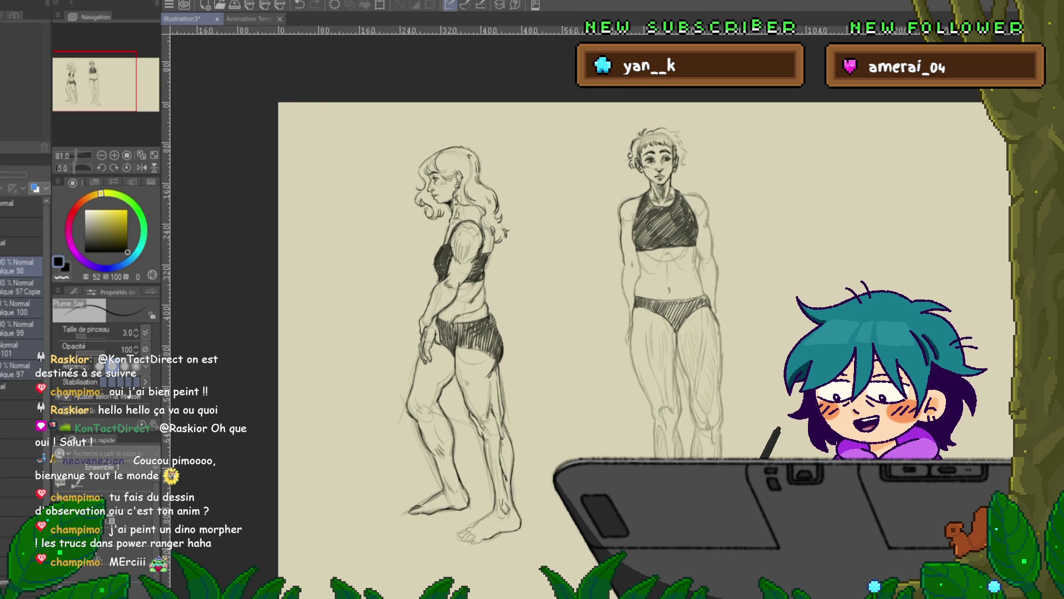
{"action": "key", "text": "Delete"}
{"action": "key", "text": "ctrl+z"}
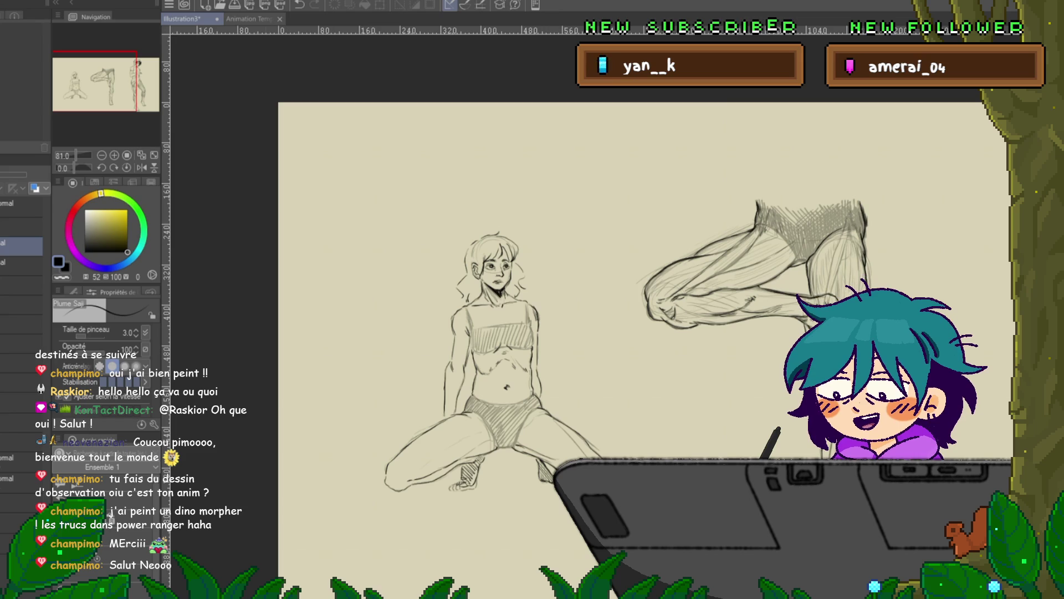
Pan and zoom until both standing figure studies fill the view
{"action": "scroll", "coordinate": [588, 332], "scroll_direction": "right", "scroll_amount": 10}
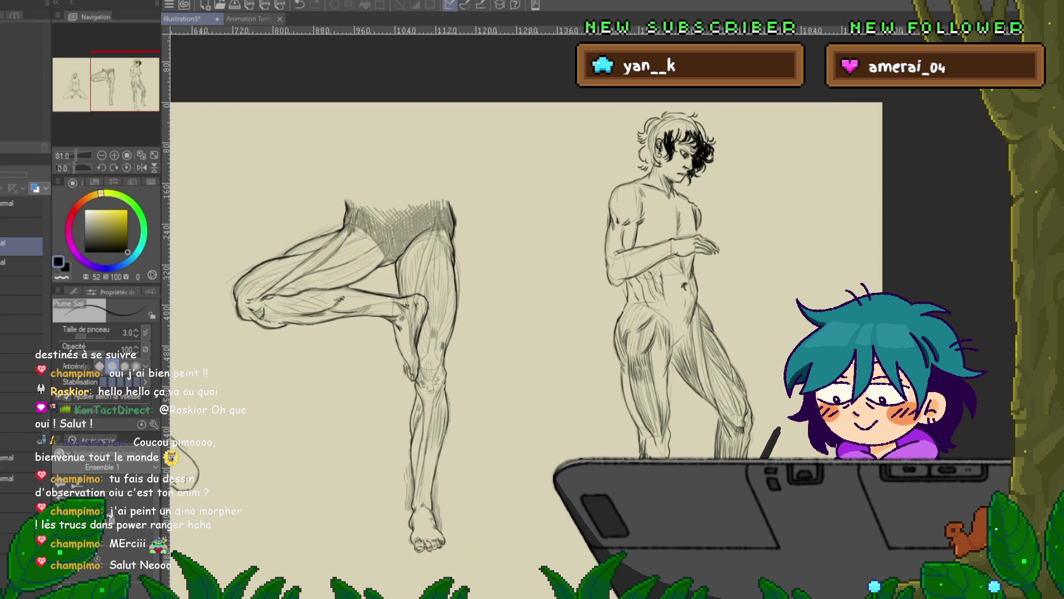
{"action": "scroll", "coordinate": [527, 310], "scroll_direction": "down", "scroll_amount": 5}
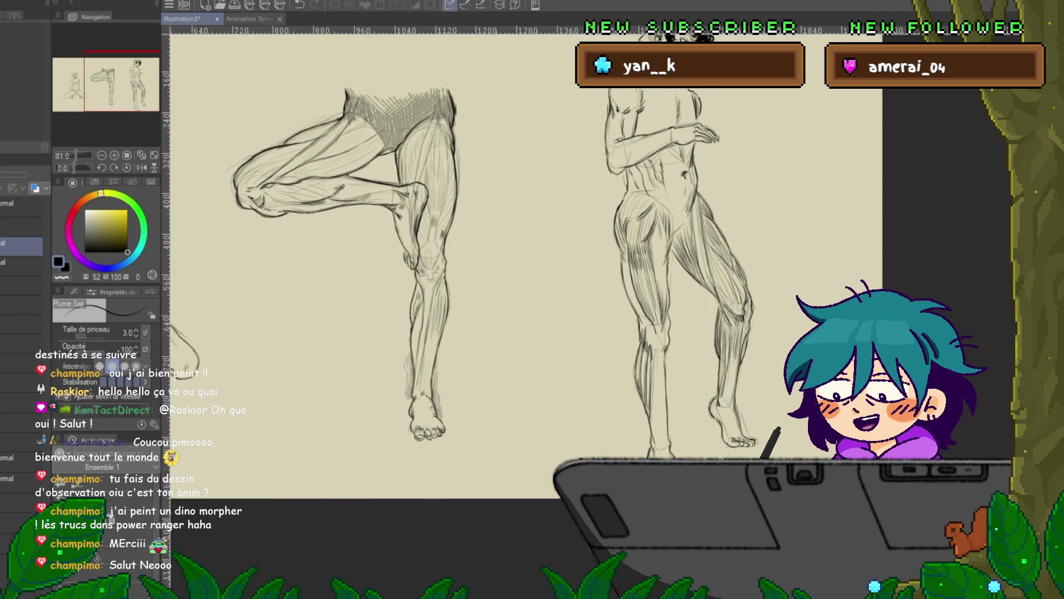
{"action": "scroll", "coordinate": [526, 311], "scroll_direction": "up", "scroll_amount": 4}
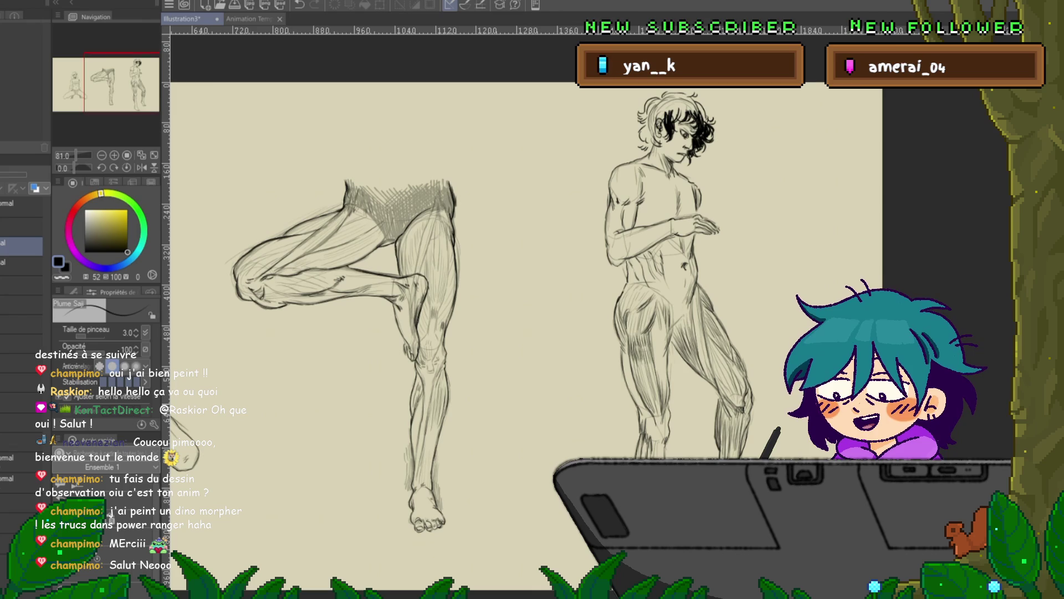
{"action": "scroll", "coordinate": [527, 310], "scroll_direction": "right", "scroll_amount": 10}
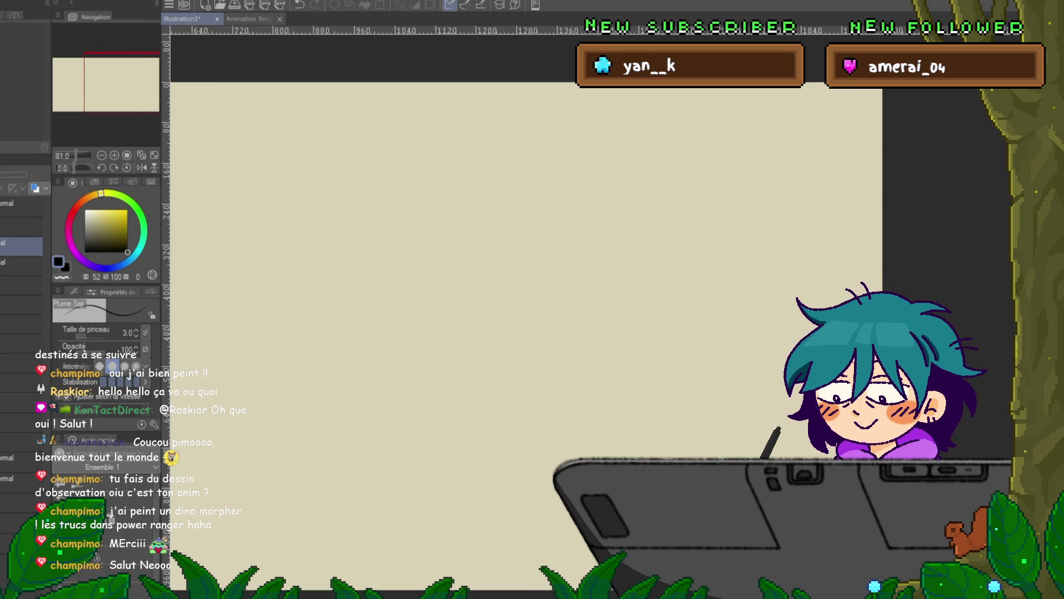
{"action": "scroll", "coordinate": [527, 311], "scroll_direction": "left", "scroll_amount": 4}
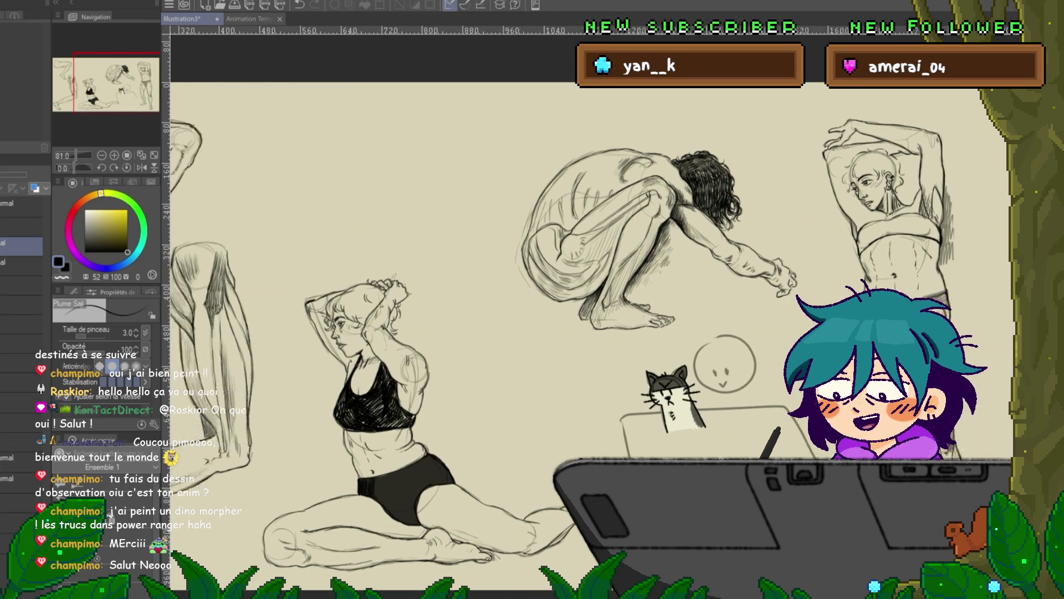
{"action": "scroll", "coordinate": [527, 310], "scroll_direction": "left", "scroll_amount": 9}
{"action": "scroll", "coordinate": [526, 311], "scroll_direction": "right", "scroll_amount": 8}
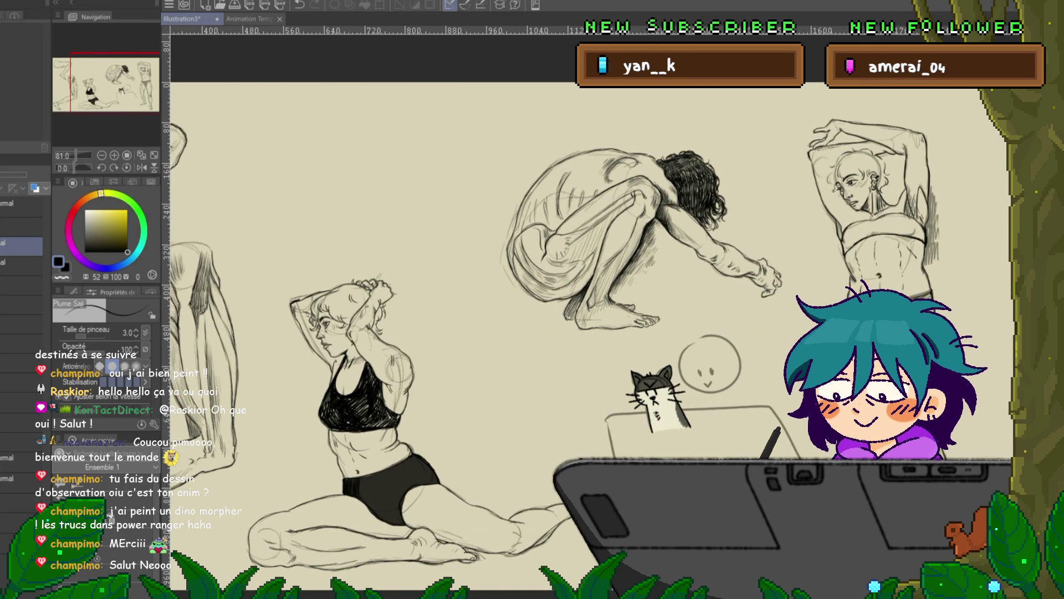
{"action": "scroll", "coordinate": [527, 311], "scroll_direction": "up", "scroll_amount": 1}
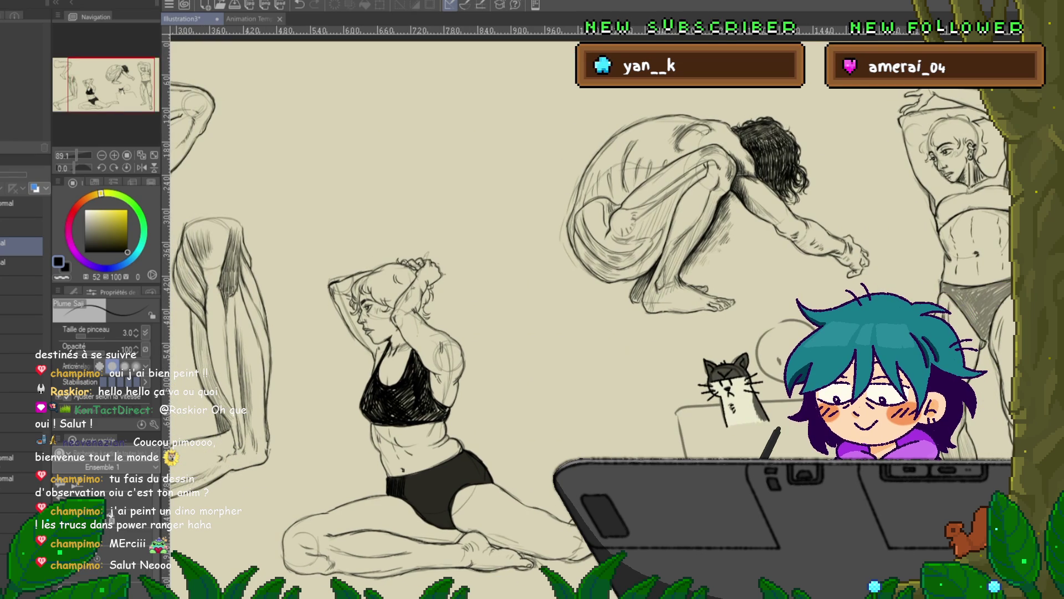
{"action": "scroll", "coordinate": [527, 311], "scroll_direction": "down", "scroll_amount": 4}
{"action": "scroll", "coordinate": [527, 311], "scroll_direction": "left", "scroll_amount": 9}
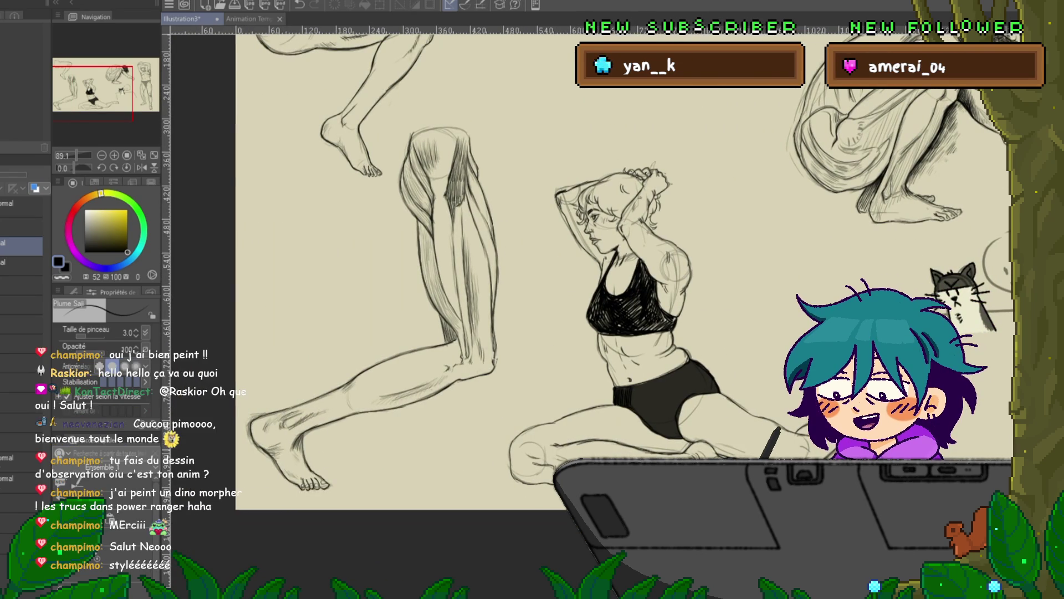
{"action": "scroll", "coordinate": [527, 310], "scroll_direction": "up", "scroll_amount": 5}
{"action": "scroll", "coordinate": [526, 310], "scroll_direction": "down", "scroll_amount": 2}
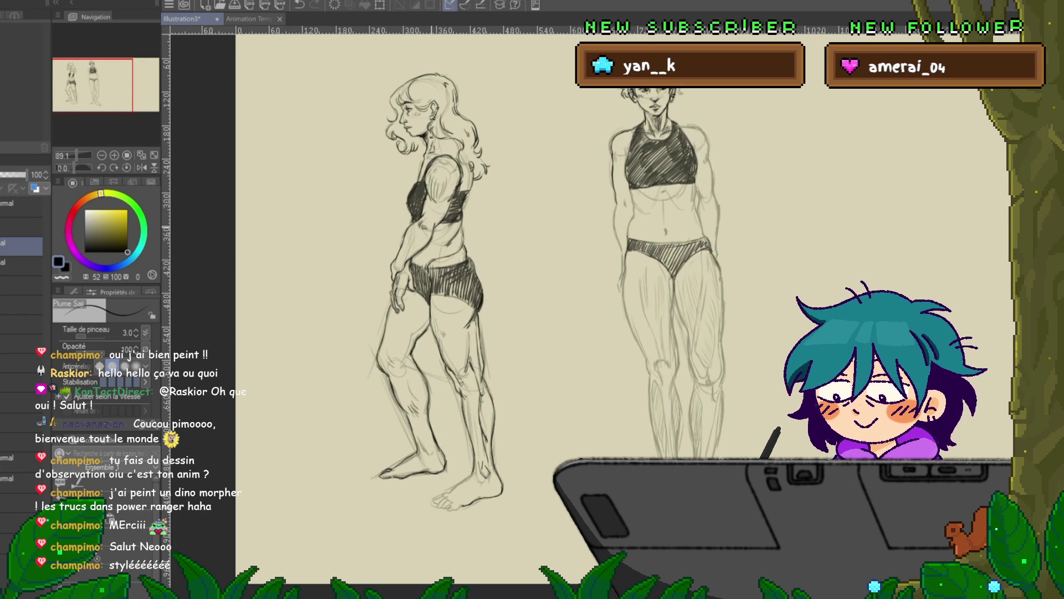
View the figure studies at 100%, then switch to the Animation Template document
{"action": "key", "text": "ctrl+plus"}
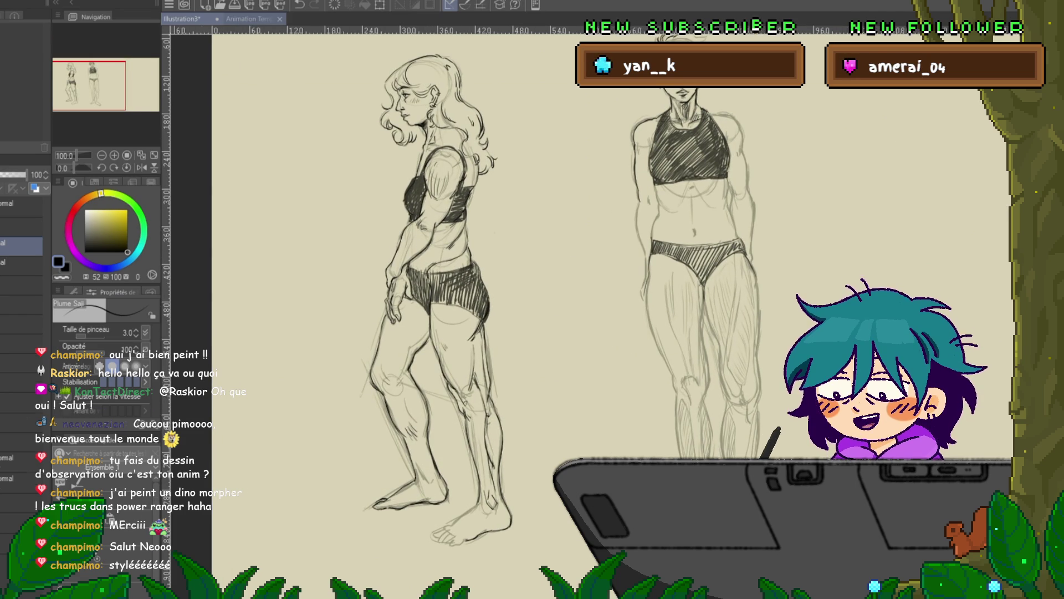
{"action": "key", "text": "ctrl+Tab"}
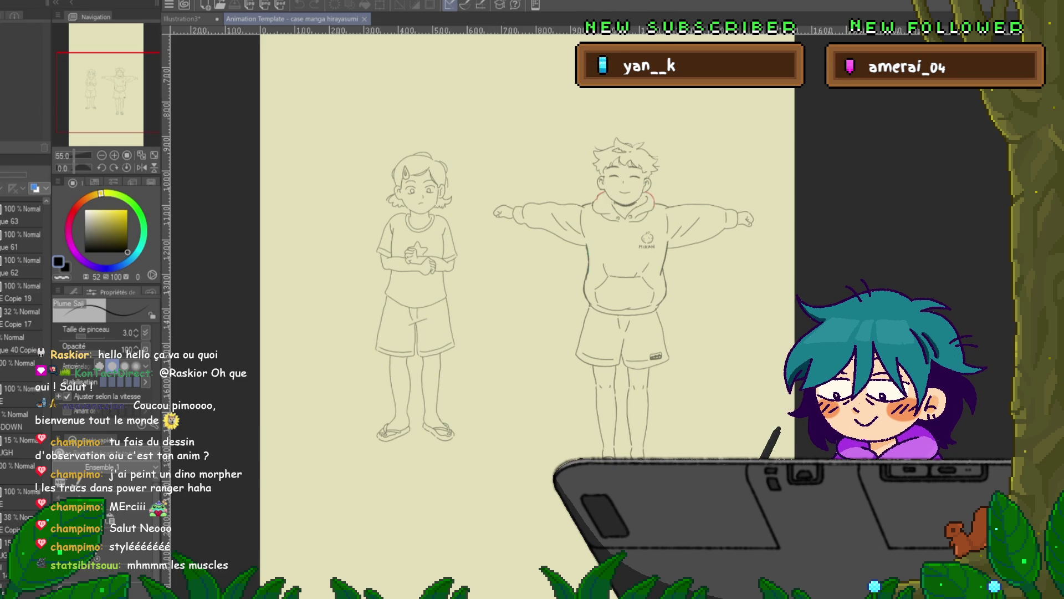
Play the two characters' arm animation, scroll the Layer panel, and zoom out to the whole frame
{"action": "key", "text": "space"}
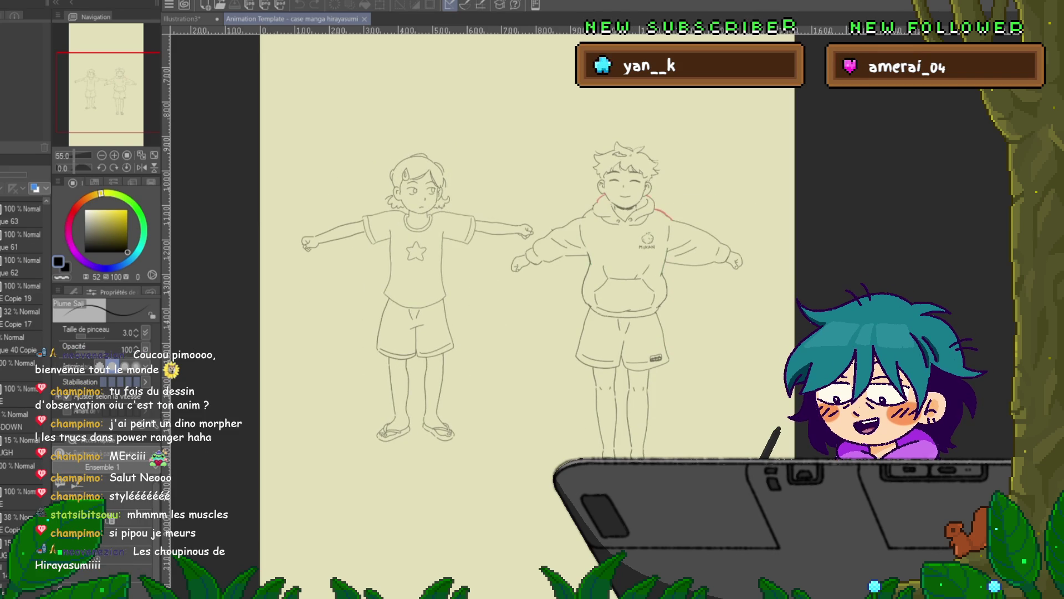
{"action": "scroll", "coordinate": [23, 333], "scroll_direction": "down", "scroll_amount": 5}
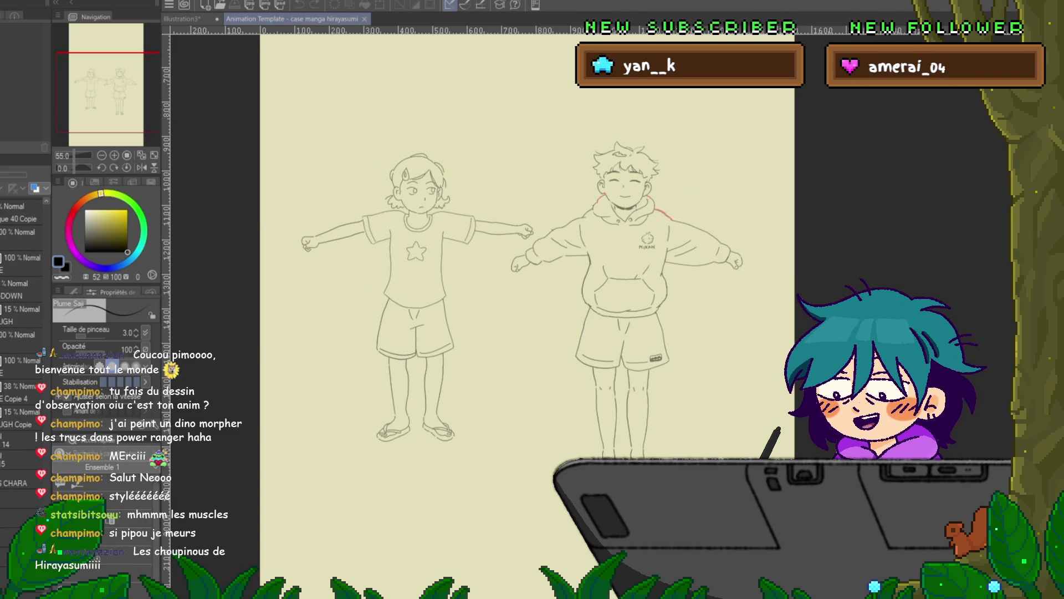
{"action": "scroll", "coordinate": [22, 332], "scroll_direction": "down", "scroll_amount": 1}
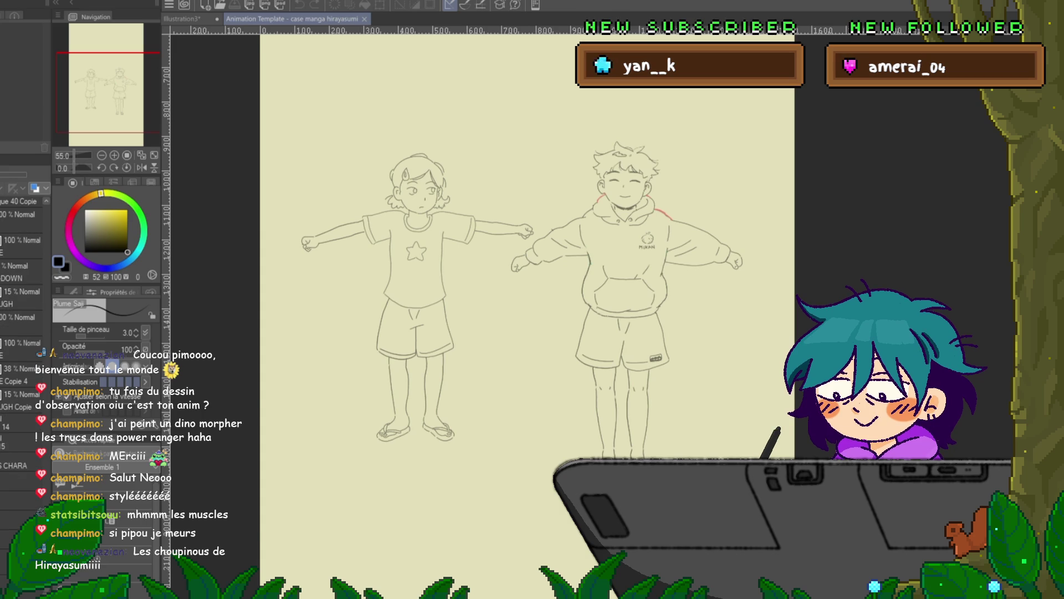
{"action": "key", "text": "ctrl+minus"}
{"action": "key", "text": "ctrl+minus"}
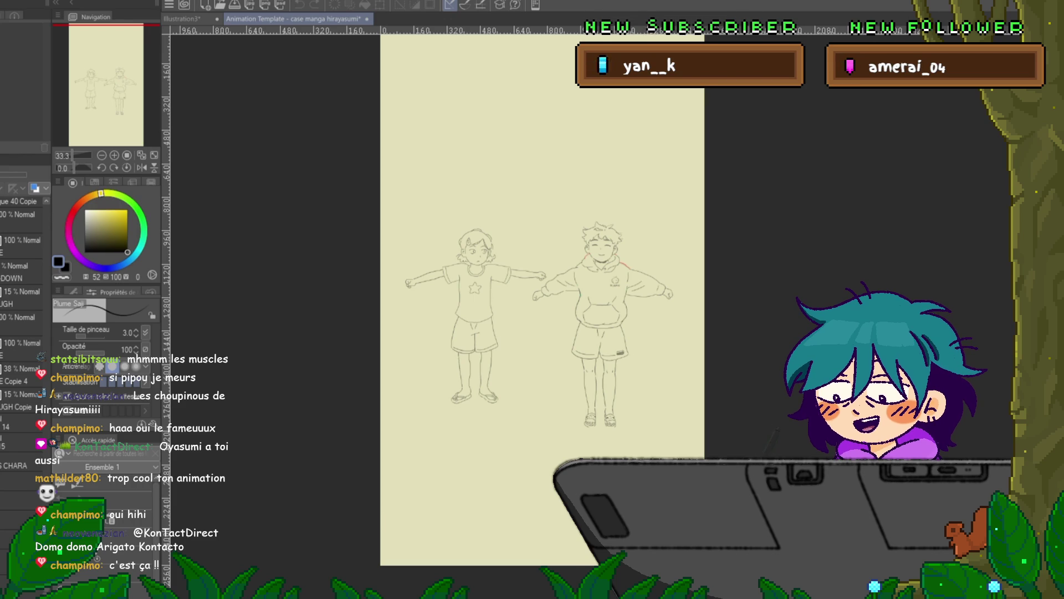
Replay the arms-lowering animation, then return to the Illustration3 document
{"action": "key", "text": "space"}
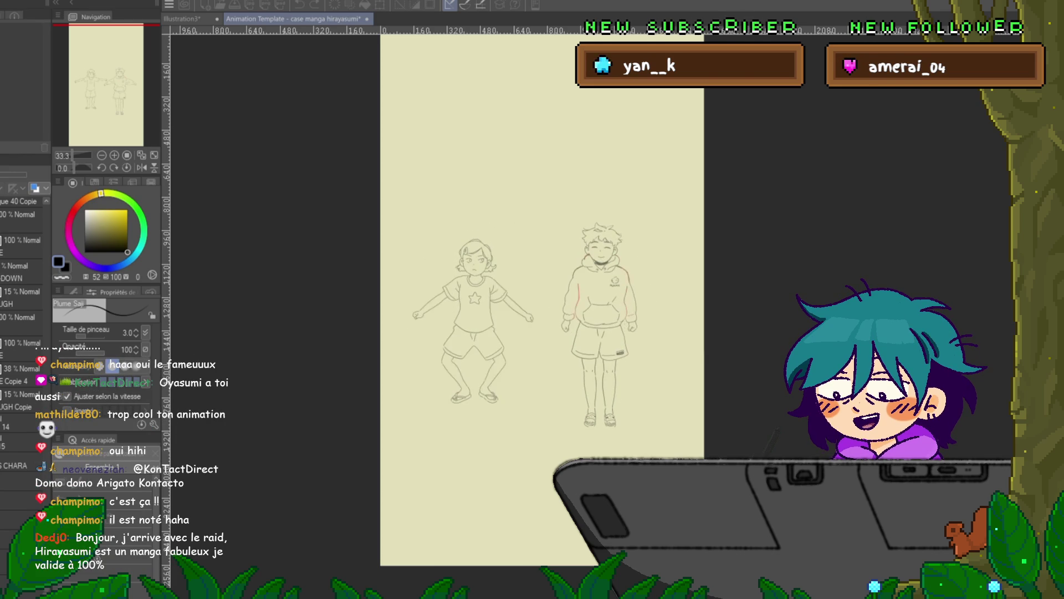
{"action": "key", "text": "ctrl+Tab"}
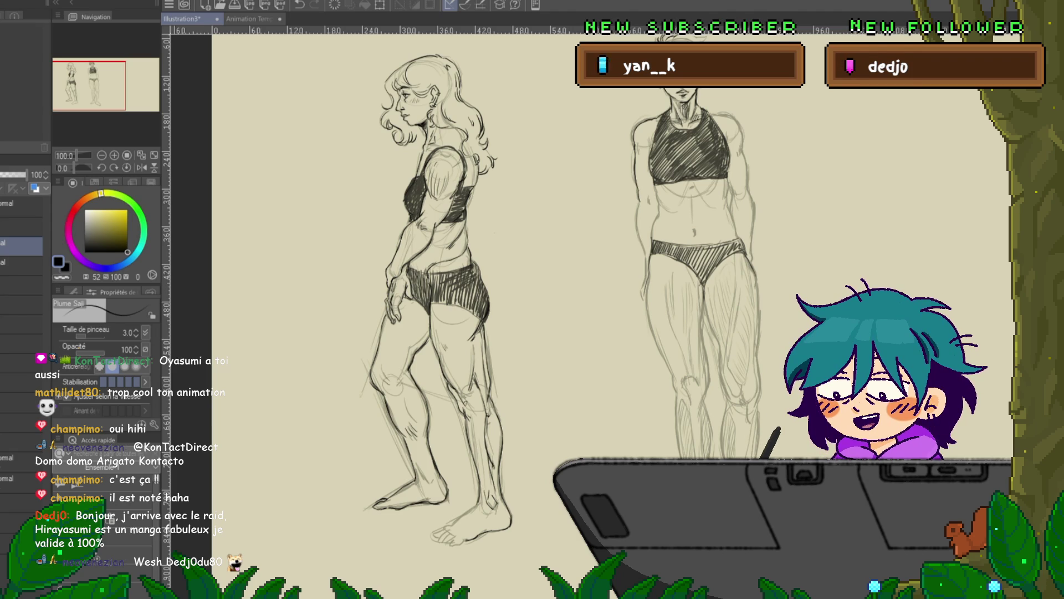
Select Calque 100 then Calque 99 and zoom to 131.8% on the front figure's torso
{"action": "scroll", "coordinate": [610, 299], "scroll_direction": "right", "scroll_amount": 5}
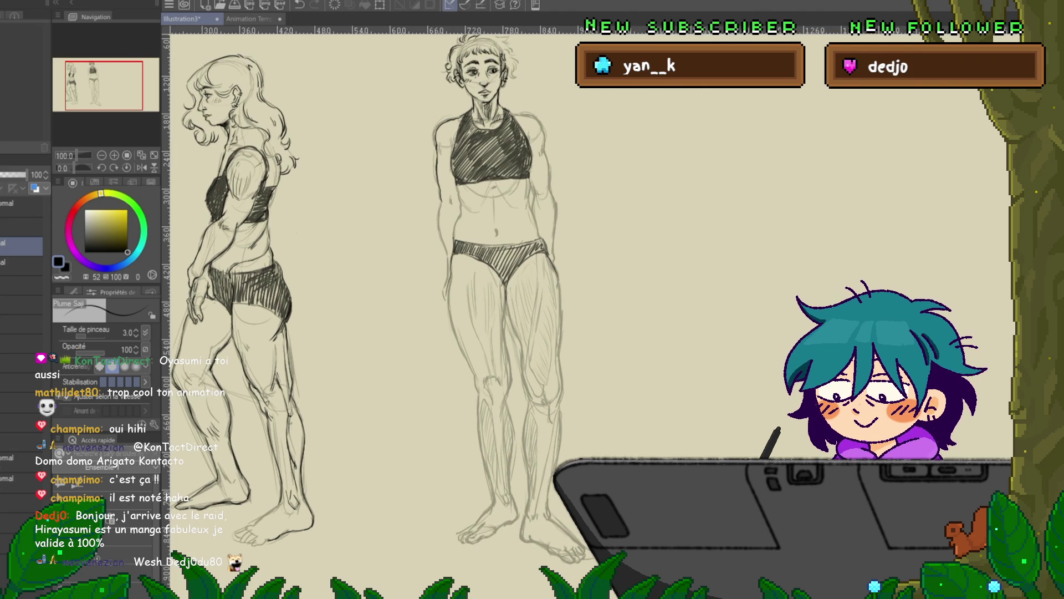
{"action": "scroll", "coordinate": [541, 300], "scroll_direction": "up", "scroll_amount": 3}
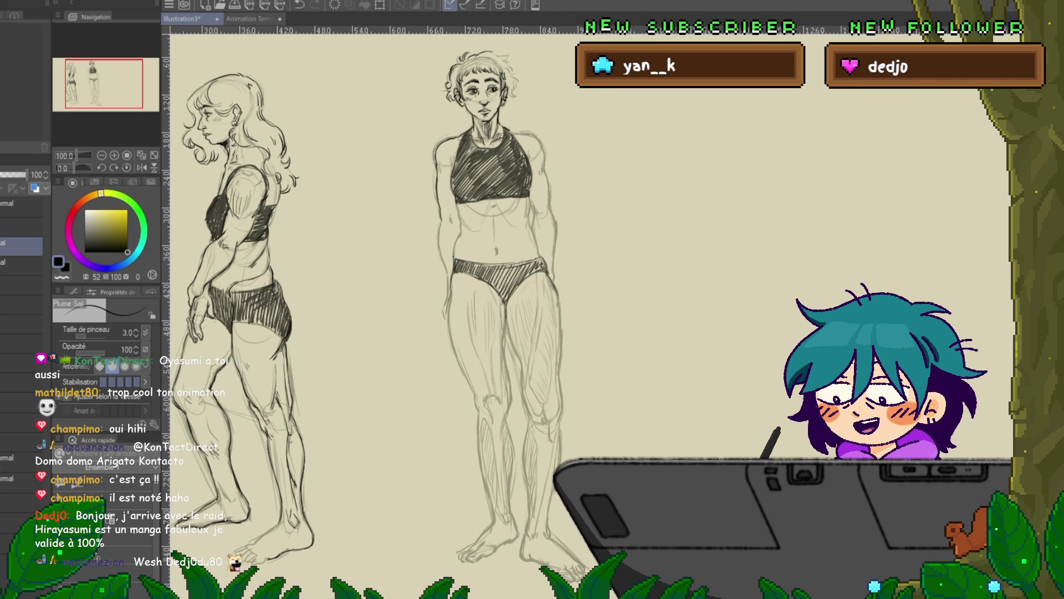
{"action": "left_click", "coordinate": [20, 307]}
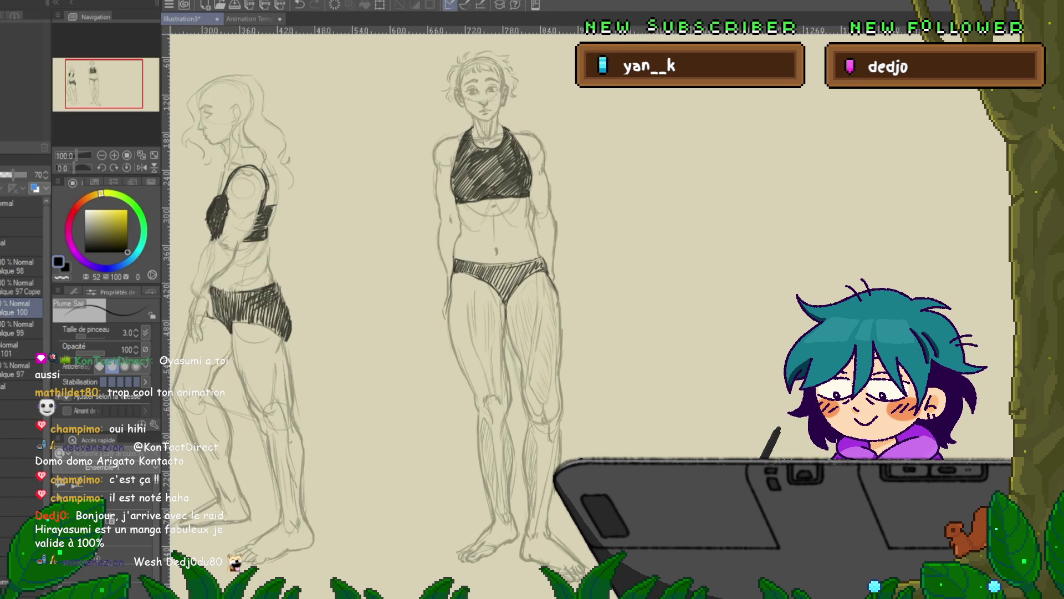
{"action": "left_click", "coordinate": [19, 329]}
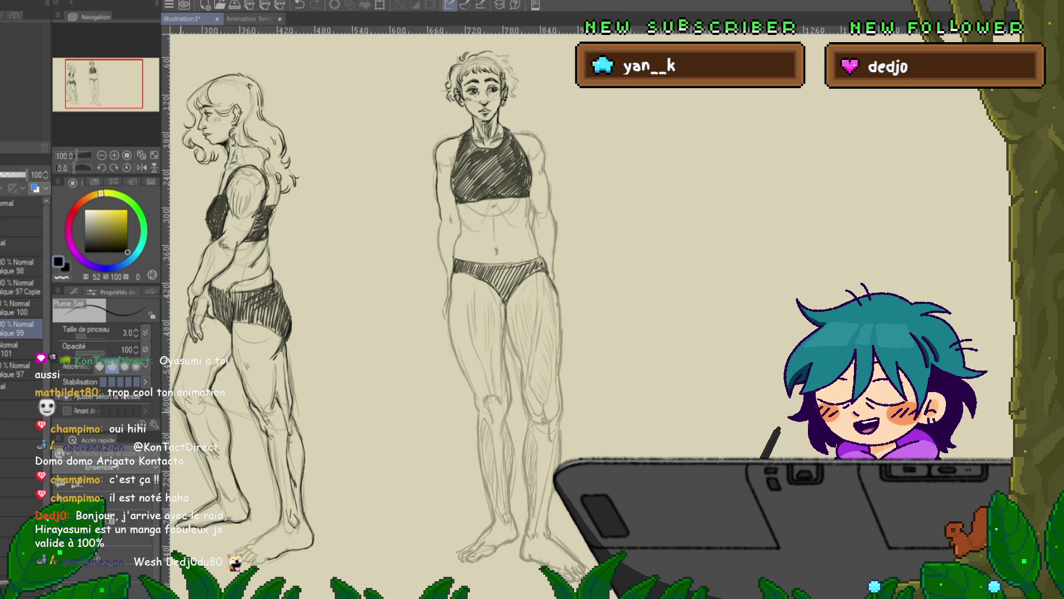
{"action": "scroll", "coordinate": [493, 305], "scroll_direction": "up", "scroll_amount": 2}
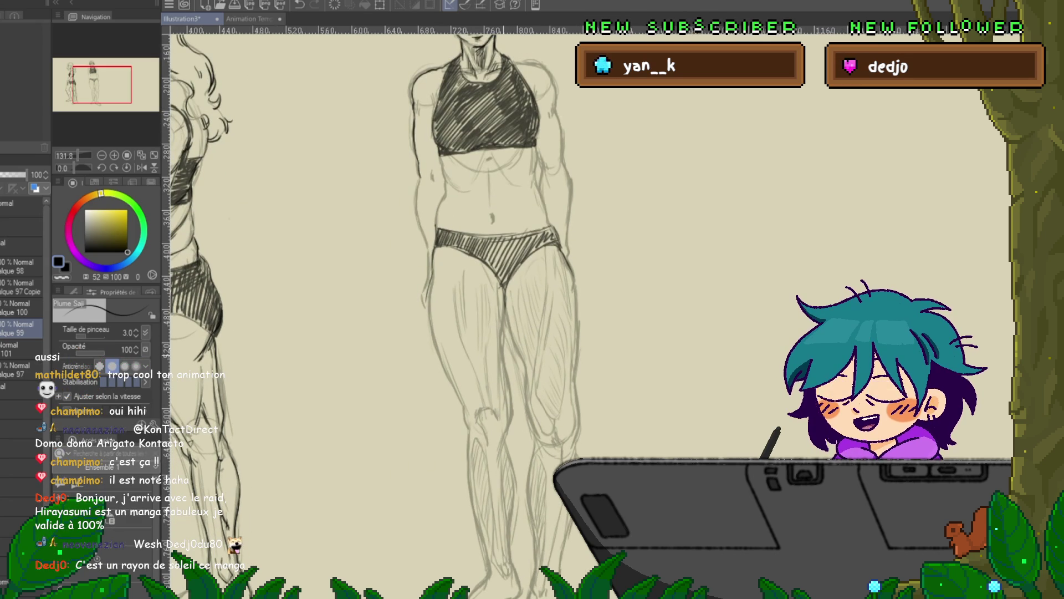
{"action": "scroll", "coordinate": [494, 304], "scroll_direction": "up", "scroll_amount": 2}
{"action": "scroll", "coordinate": [493, 305], "scroll_direction": "up", "scroll_amount": 2}
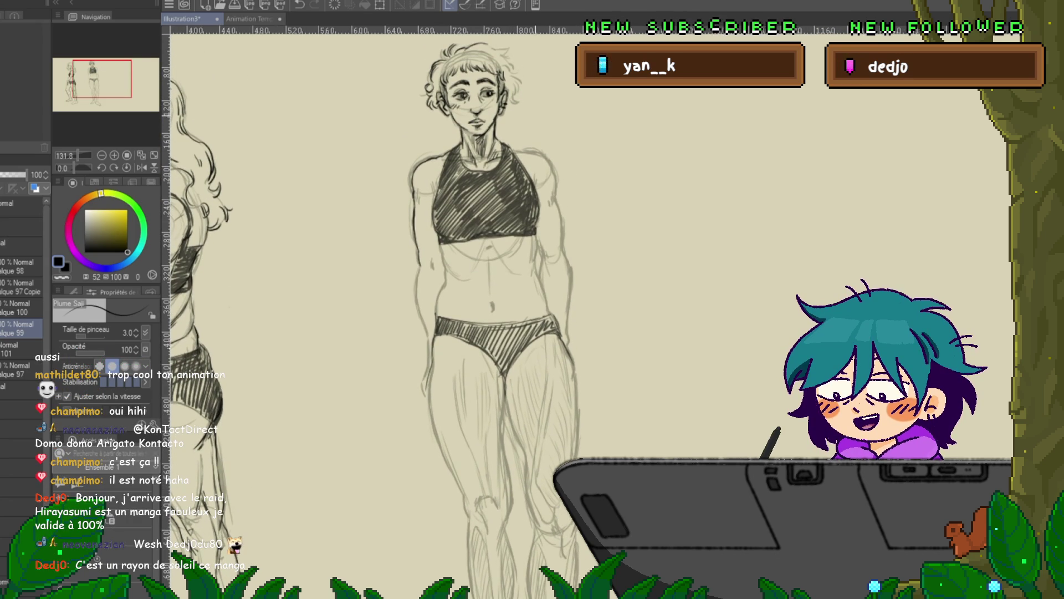
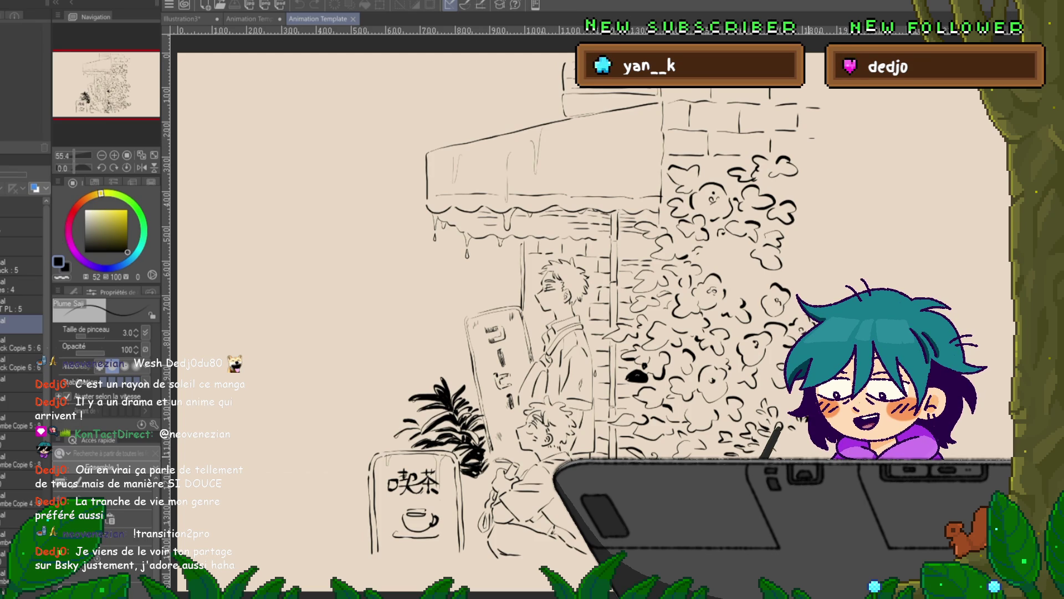
Zoom out to view the whole café line art and add two short pen marks
{"action": "key", "text": "ctrl+minus"}
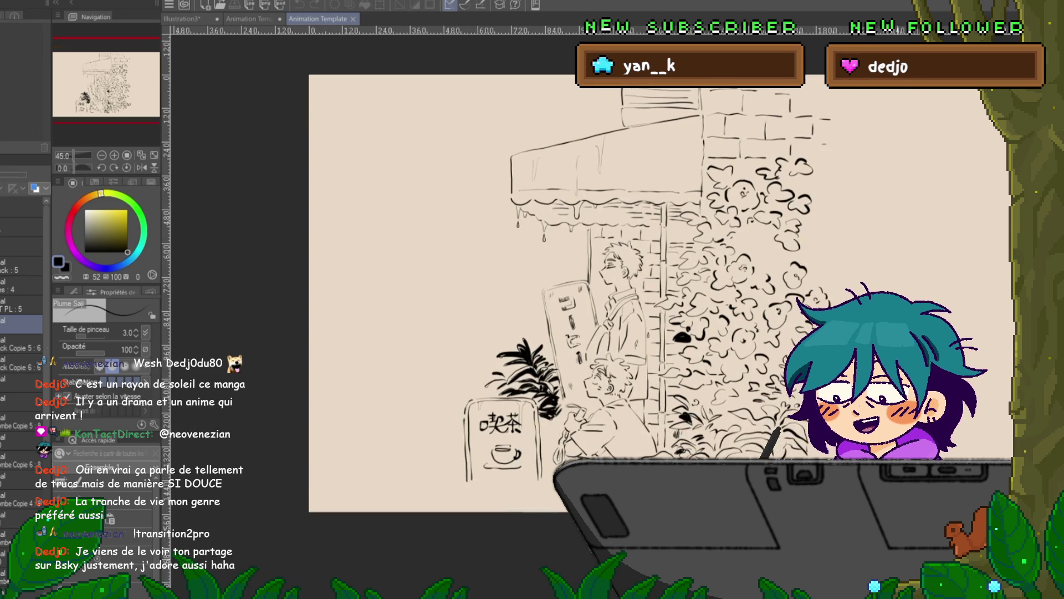
{"action": "scroll", "coordinate": [536, 292], "scroll_direction": "right", "scroll_amount": 5}
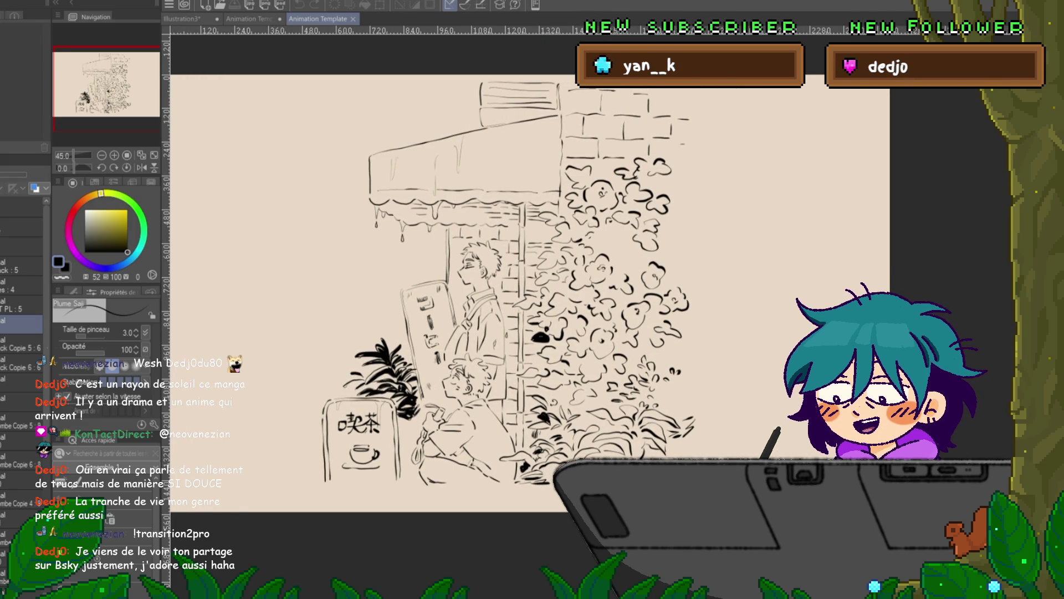
{"action": "scroll", "coordinate": [530, 293], "scroll_direction": "left", "scroll_amount": 1}
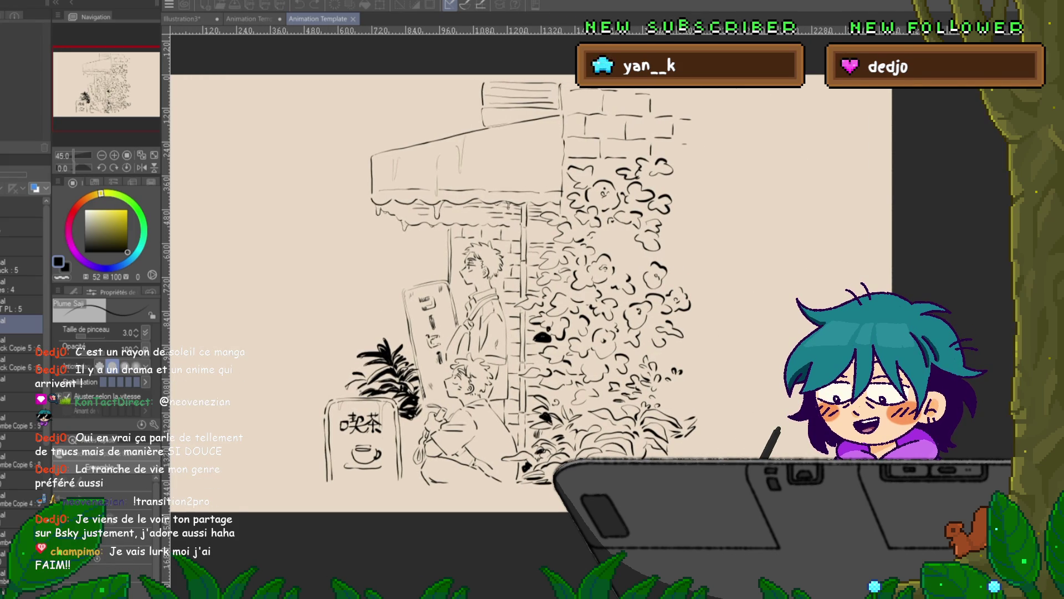
{"action": "left_click_drag", "start_coordinate": [404, 280], "coordinate": [378, 309]}
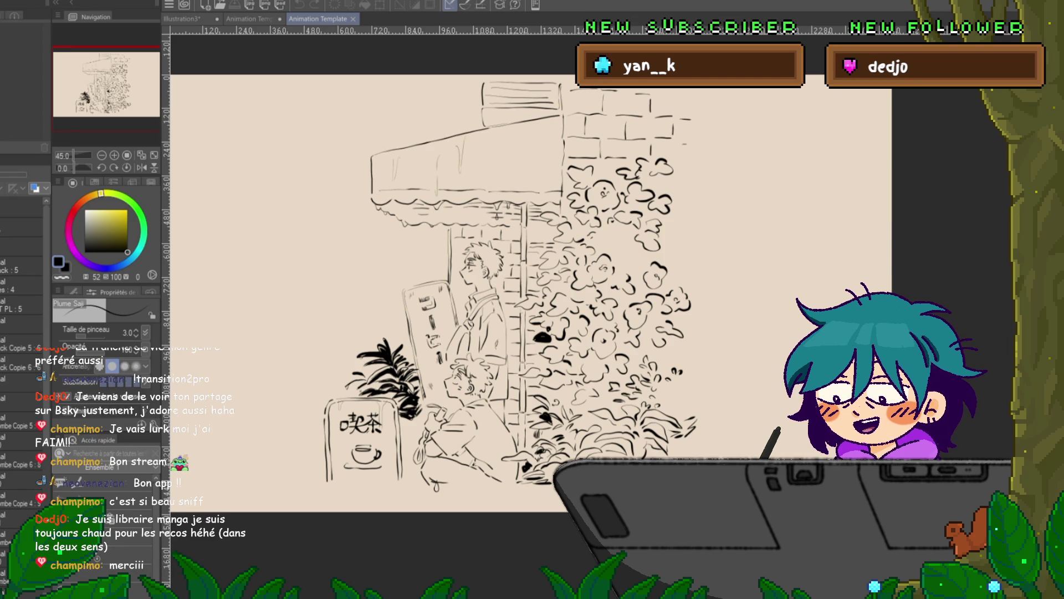
Zoom in to show the Yotsuba&Backpack #104 street scene with the girl by the vending machine
{"action": "scroll", "coordinate": [491, 355], "scroll_direction": "up", "scroll_amount": 1}
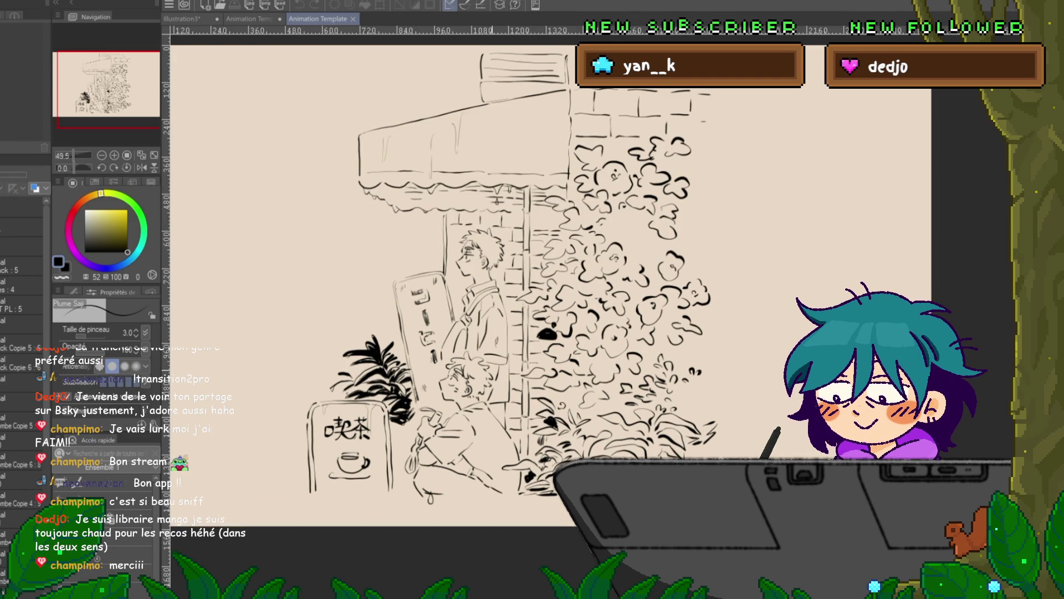
{"action": "scroll", "coordinate": [388, 389], "scroll_direction": "up", "scroll_amount": 1}
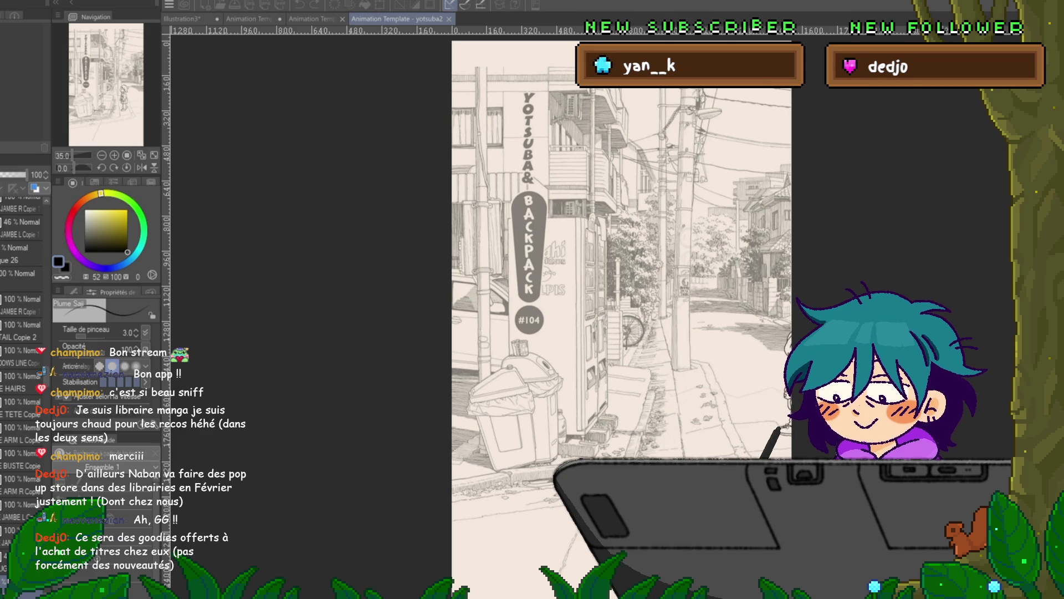
{"action": "scroll", "coordinate": [587, 308], "scroll_direction": "up", "scroll_amount": 2}
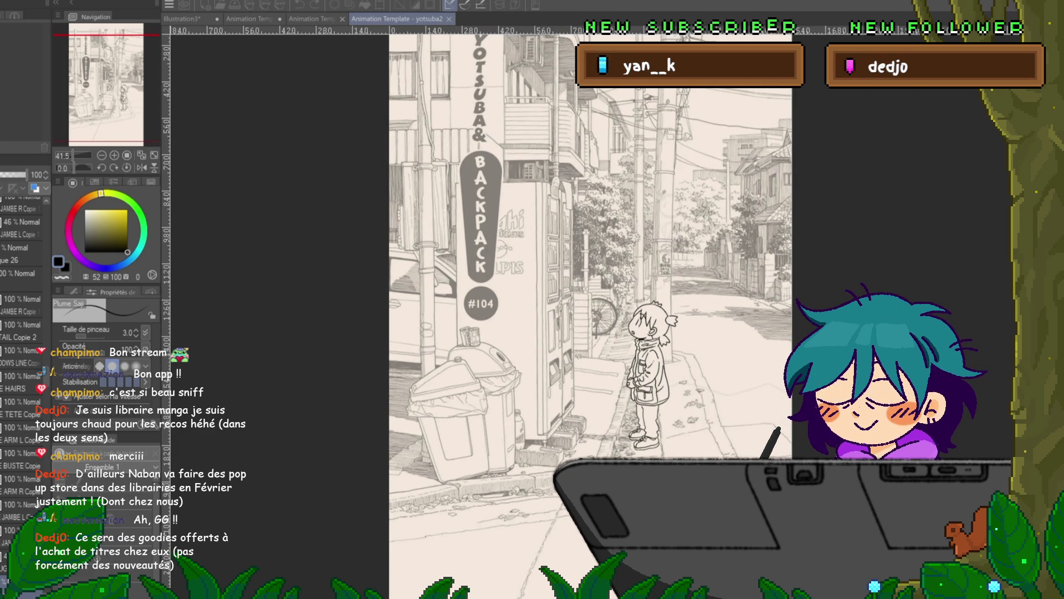
Stop the yotsuba2 street scene animation and close that canvas with Ctrl+W
{"action": "scroll", "coordinate": [588, 308], "scroll_direction": "down", "scroll_amount": 1}
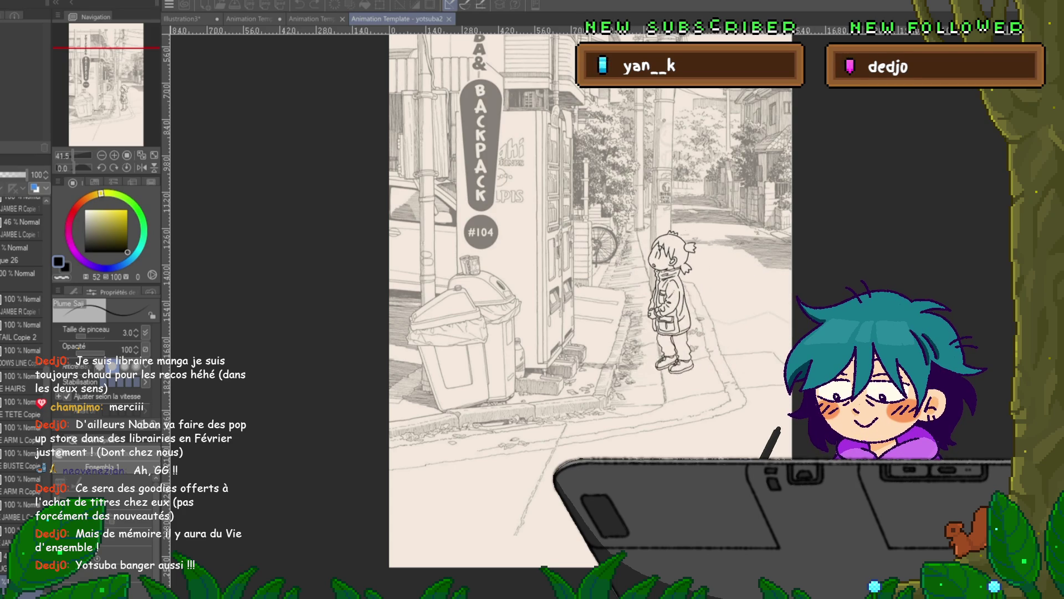
{"action": "key", "text": "space"}
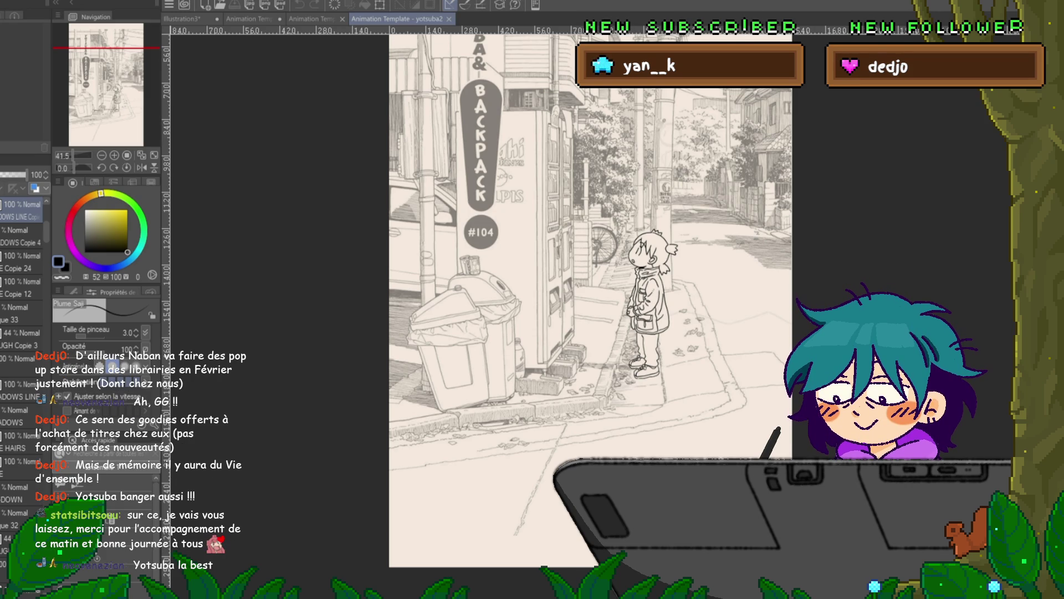
{"action": "key", "text": "ctrl+w"}
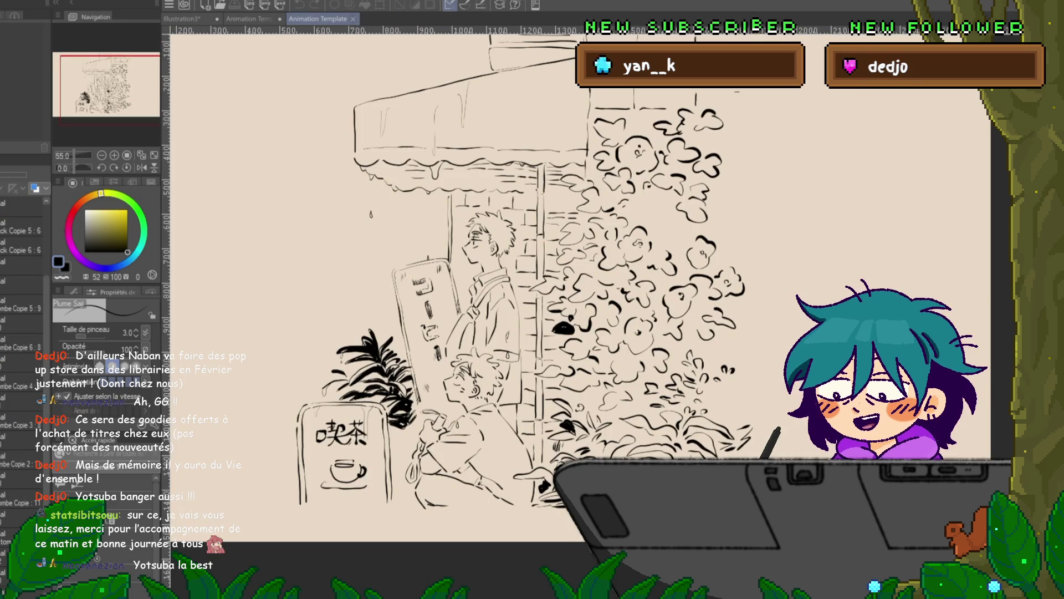
Switch to Illustration3, draw and undo two test strokes, then pan over both standing women
{"action": "key", "text": "ctrl+Tab"}
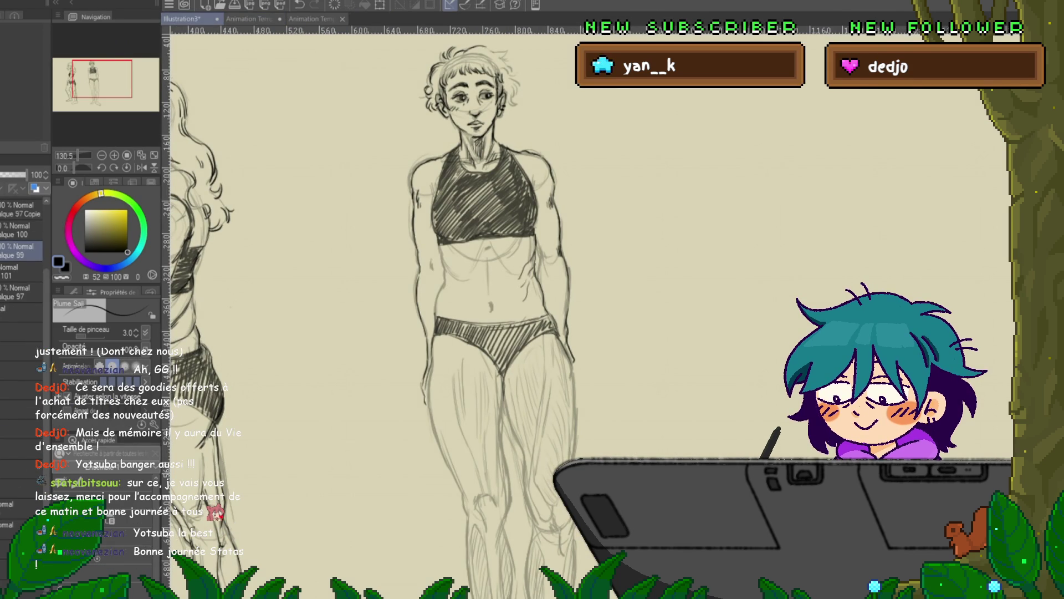
{"action": "scroll", "coordinate": [588, 310], "scroll_direction": "left", "scroll_amount": 5}
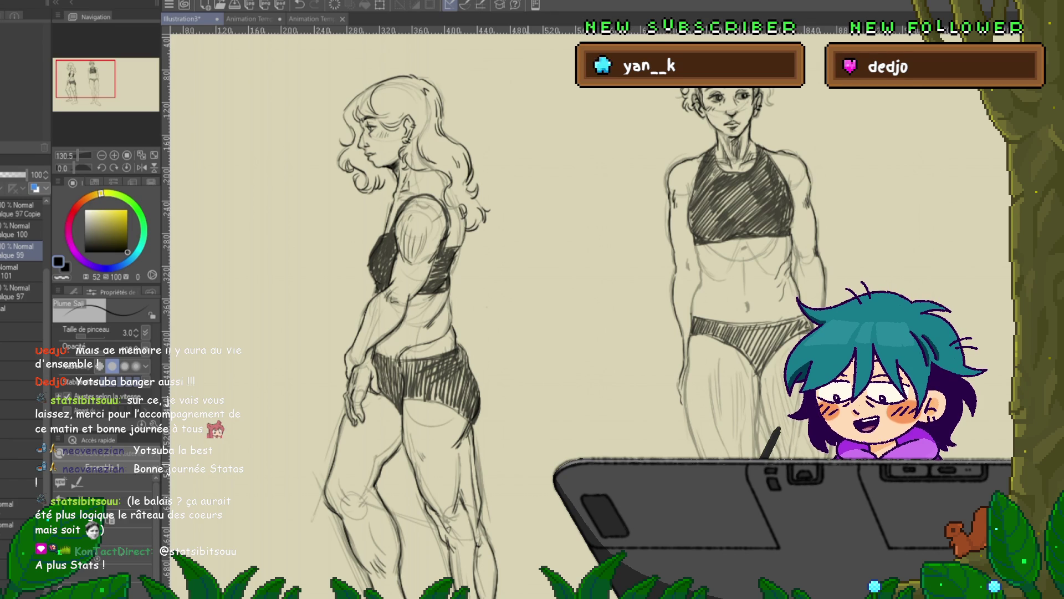
{"action": "left_click_drag", "start_coordinate": [566, 281], "coordinate": [550, 343]}
{"action": "left_click_drag", "start_coordinate": [578, 279], "coordinate": [562, 335]}
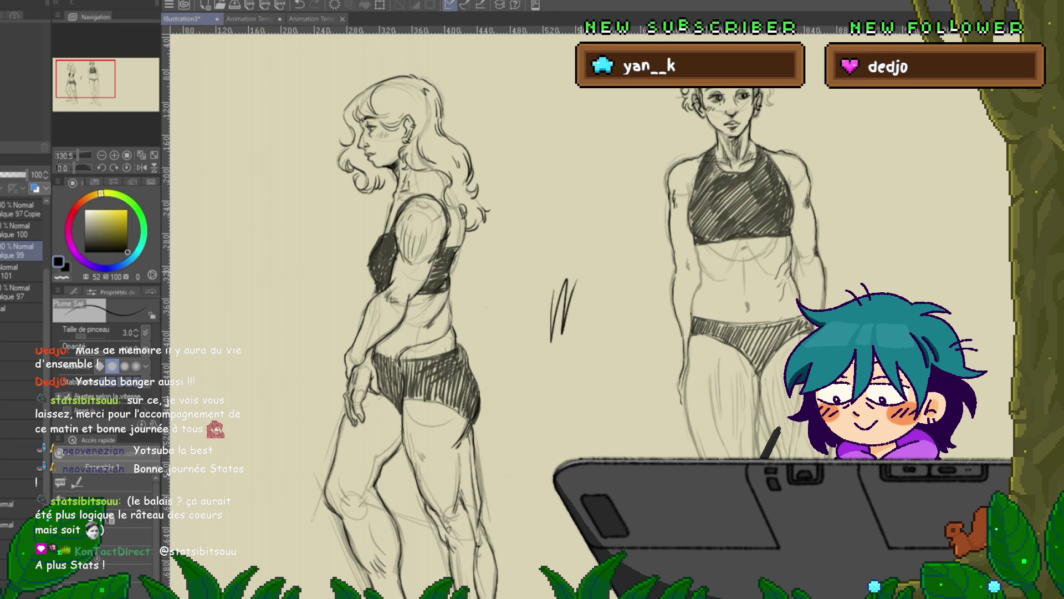
{"action": "key", "text": "ctrl+z"}
{"action": "key", "text": "ctrl+z"}
{"action": "mouse_move", "coordinate": [554, 277]}
{"action": "left_mouse_down"}
{"action": "mouse_move", "coordinate": [268, 397]}
{"action": "mouse_move", "coordinate": [244, 357]}
{"action": "mouse_move", "coordinate": [488, 283]}
{"action": "mouse_move", "coordinate": [446, 263]}
{"action": "left_mouse_up"}
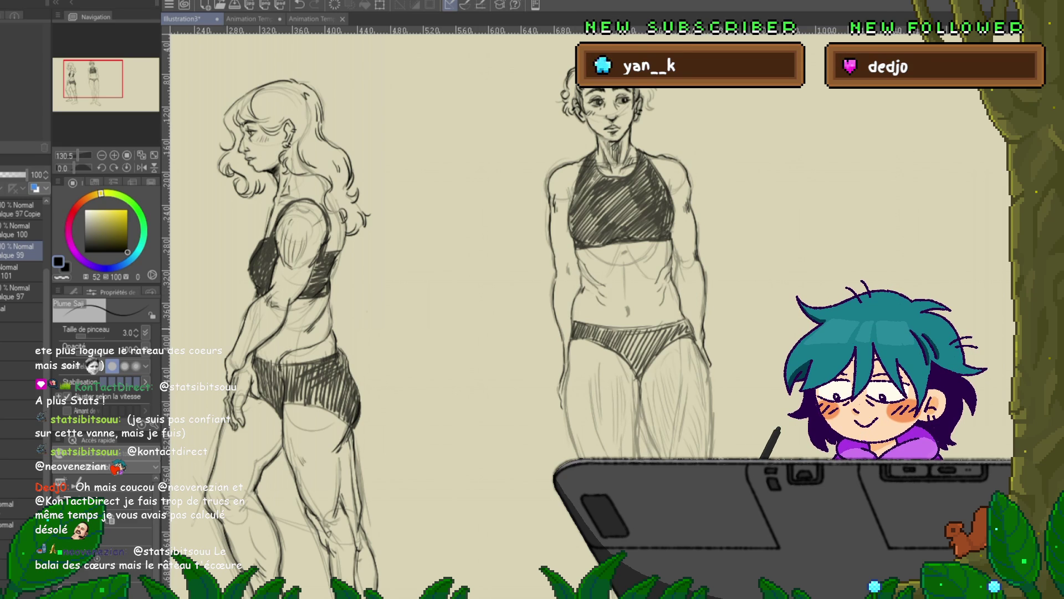
{"action": "left_click_drag", "start_coordinate": [388, 277], "coordinate": [368, 302]}
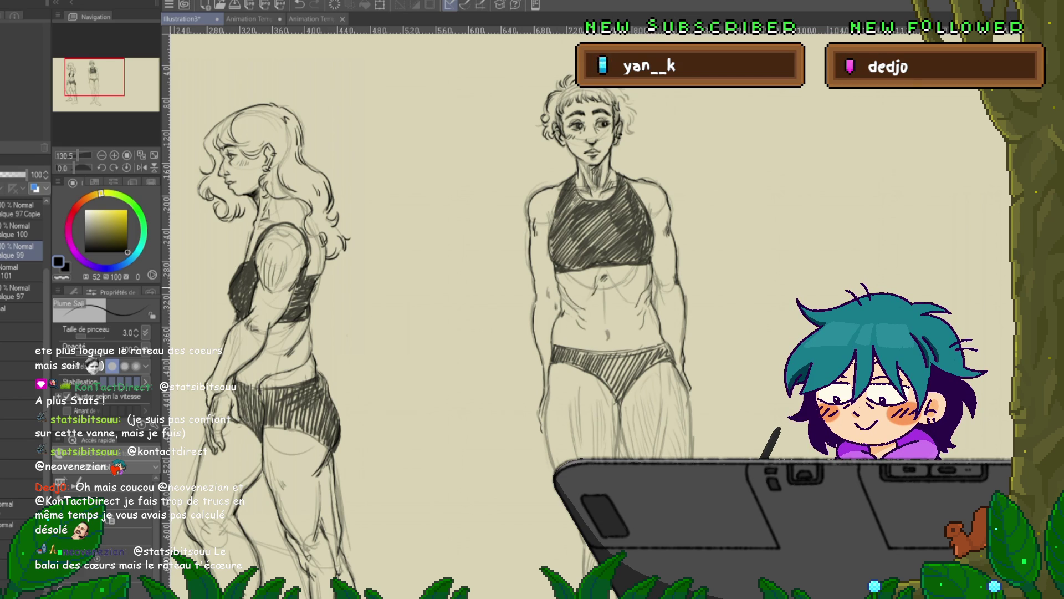
{"action": "scroll", "coordinate": [587, 310], "scroll_direction": "up", "scroll_amount": 3}
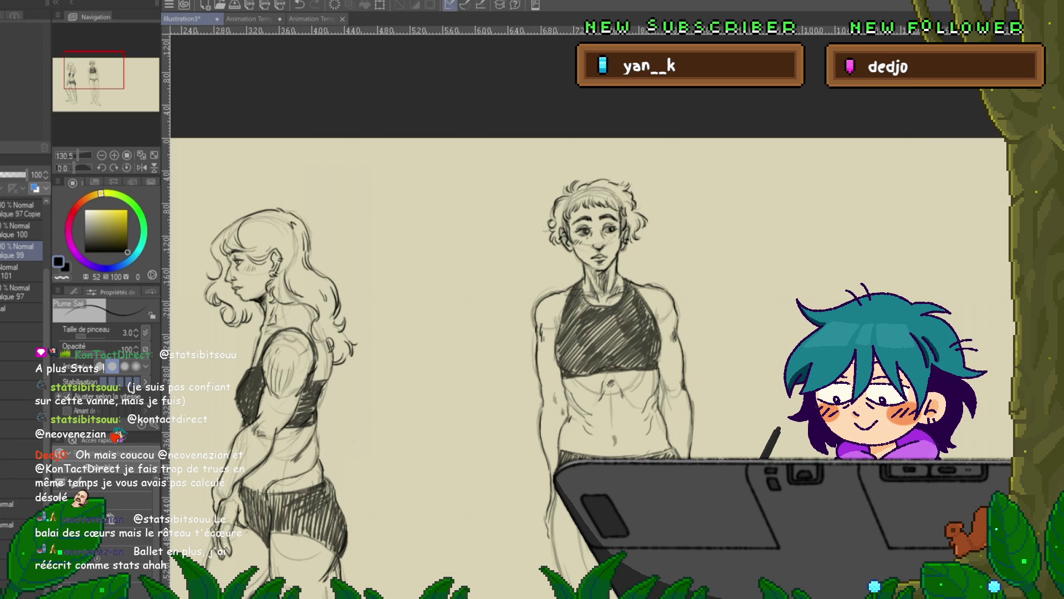
{"action": "left_click_drag", "start_coordinate": [554, 333], "coordinate": [510, 244]}
{"action": "mouse_move", "coordinate": [388, 332]}
{"action": "left_mouse_down"}
{"action": "mouse_move", "coordinate": [471, 250]}
{"action": "mouse_move", "coordinate": [485, 198]}
{"action": "left_mouse_up"}
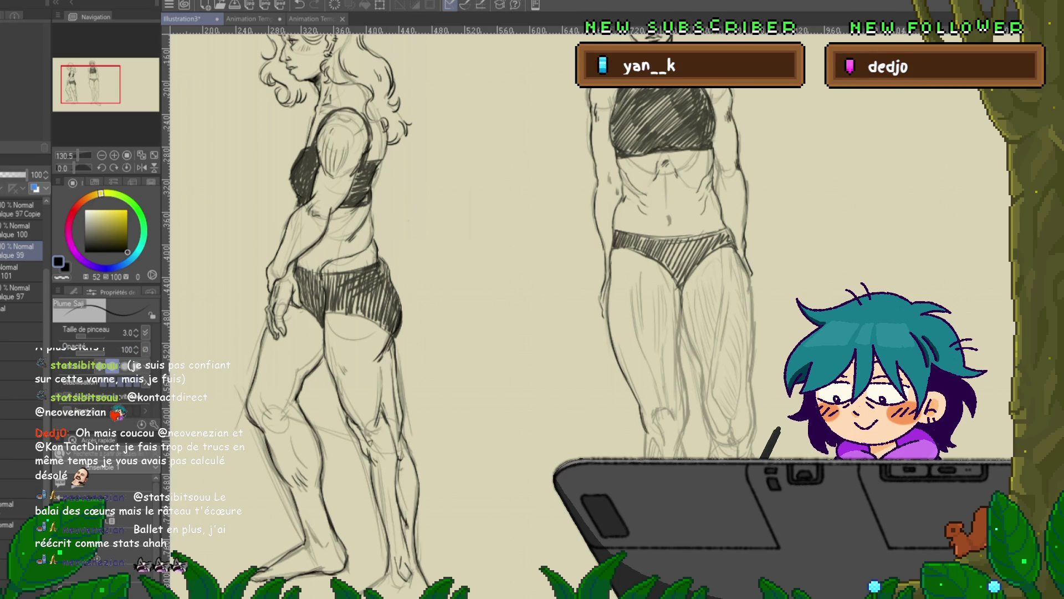
{"action": "left_click_drag", "start_coordinate": [388, 332], "coordinate": [380, 271]}
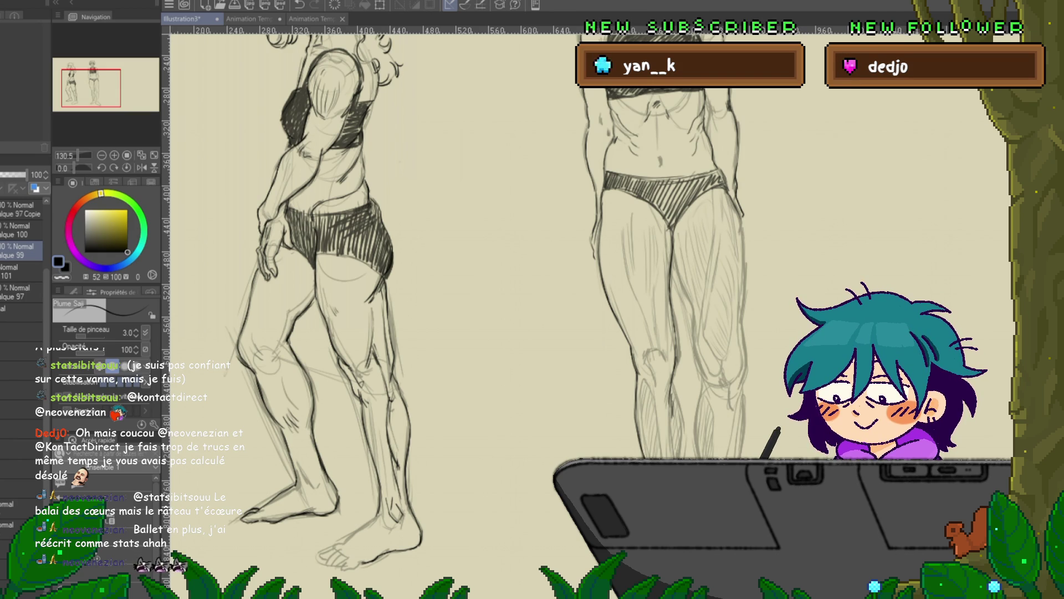
{"action": "mouse_move", "coordinate": [421, 354]}
{"action": "left_mouse_down"}
{"action": "mouse_move", "coordinate": [394, 266]}
{"action": "mouse_move", "coordinate": [361, 258]}
{"action": "left_mouse_up"}
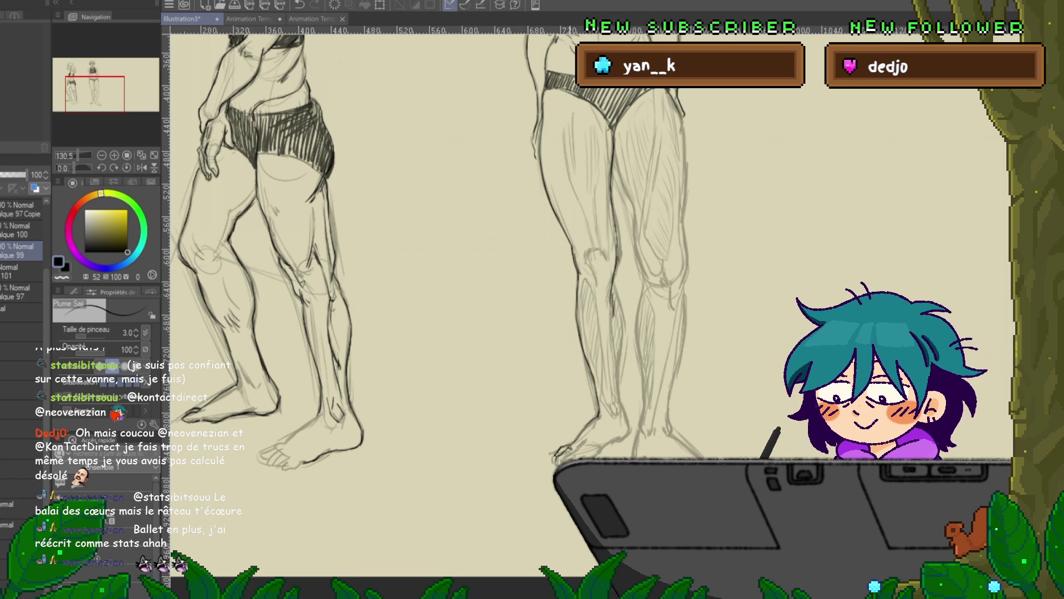
{"action": "scroll", "coordinate": [444, 249], "scroll_direction": "down", "scroll_amount": 1}
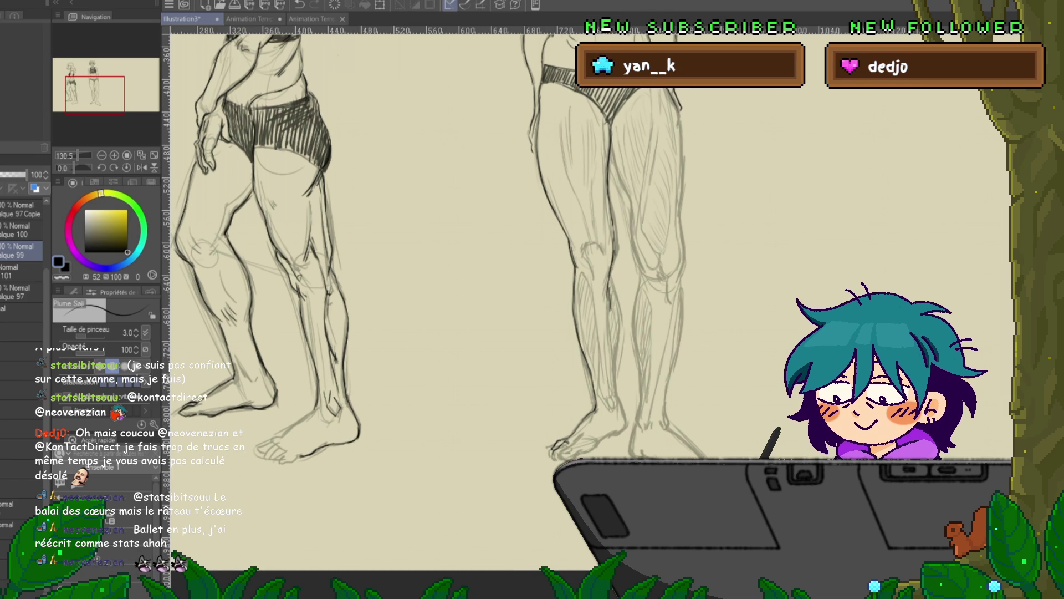